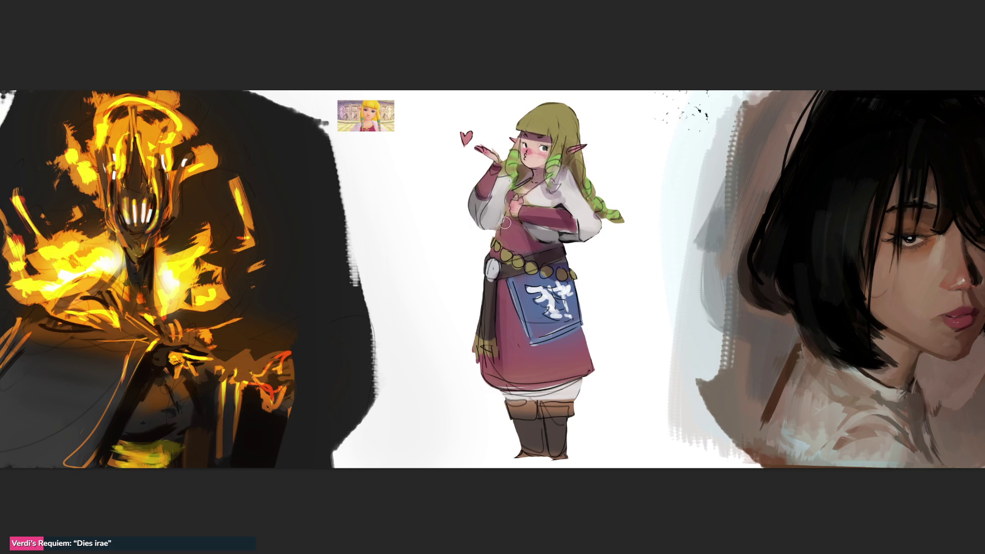
Shade the torso and left sleeve darker pink, paint the apron top, and turn the underskirt purple.
{"action": "left_click_drag", "start_coordinate": [506, 218], "coordinate": [485, 265]}
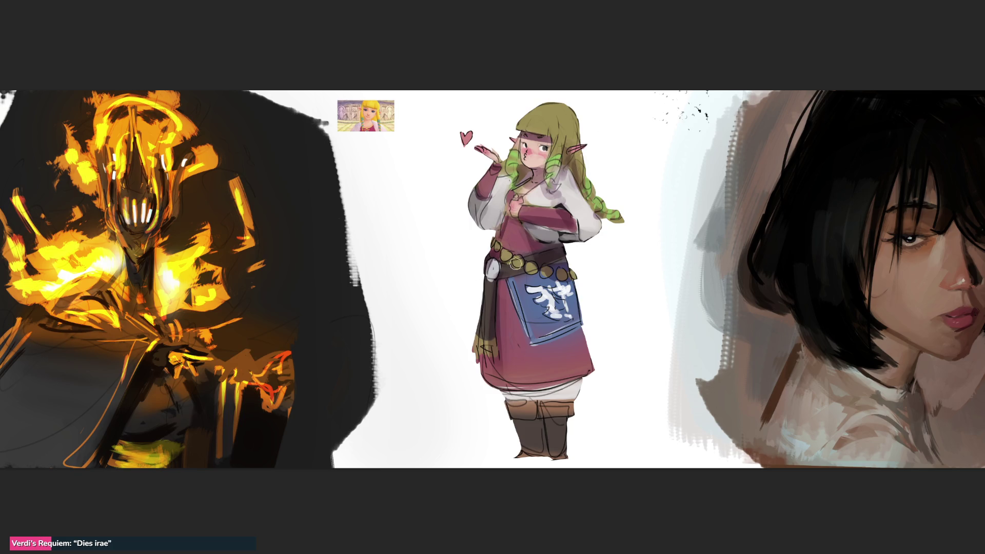
{"action": "left_click_drag", "start_coordinate": [545, 282], "coordinate": [570, 287]}
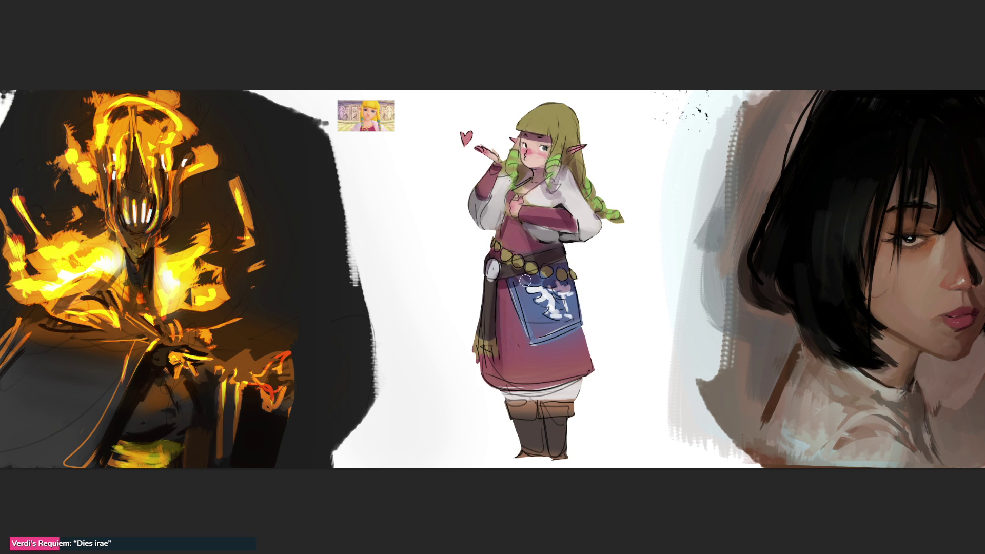
{"action": "mouse_move", "coordinate": [489, 390]}
{"action": "left_mouse_down"}
{"action": "mouse_move", "coordinate": [508, 394]}
{"action": "mouse_move", "coordinate": [537, 437]}
{"action": "mouse_move", "coordinate": [515, 413]}
{"action": "mouse_move", "coordinate": [533, 402]}
{"action": "mouse_move", "coordinate": [544, 461]}
{"action": "left_mouse_up"}
Darken the right boot, lighten the cheek blush, and darken the hair's right edge.
{"action": "mouse_move", "coordinate": [554, 425]}
{"action": "left_mouse_down"}
{"action": "mouse_move", "coordinate": [562, 441]}
{"action": "mouse_move", "coordinate": [548, 416]}
{"action": "mouse_move", "coordinate": [564, 398]}
{"action": "left_mouse_up"}
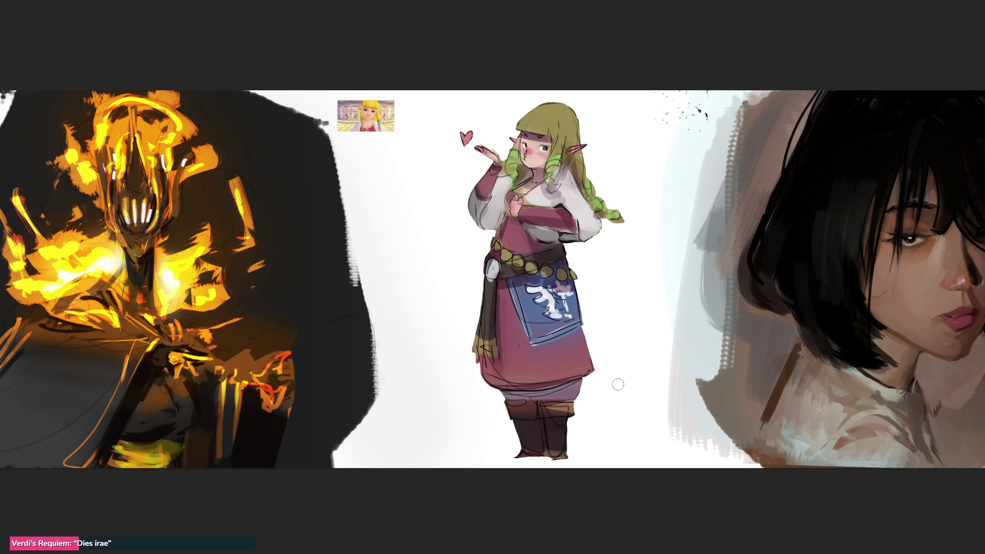
{"action": "left_click_drag", "start_coordinate": [536, 160], "coordinate": [534, 156]}
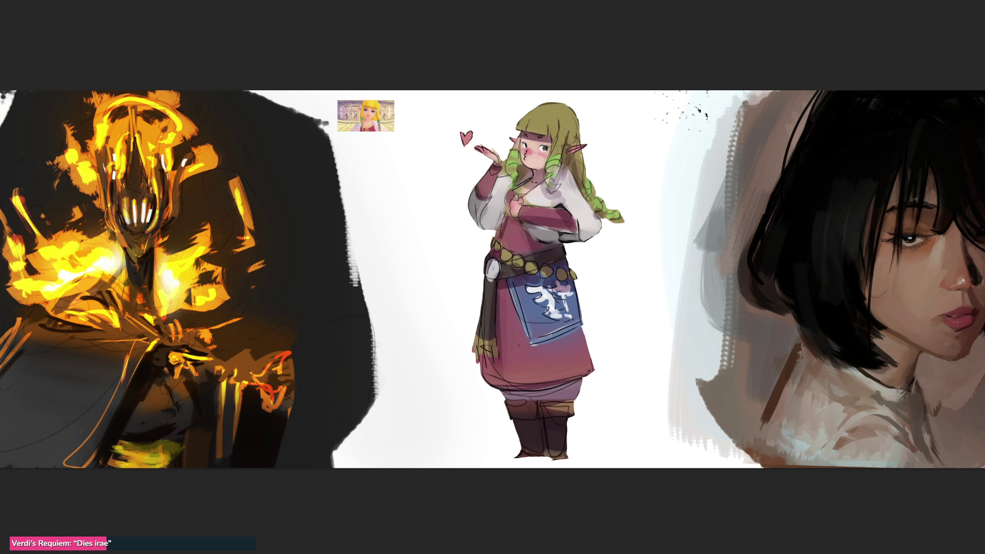
{"action": "left_click_drag", "start_coordinate": [576, 126], "coordinate": [577, 143]}
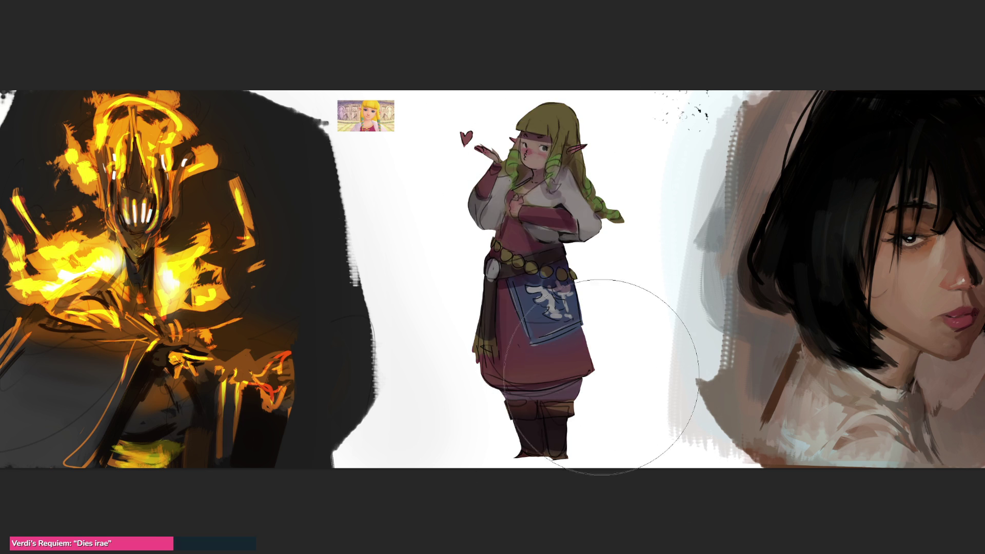
Resize the brush: shrink it once, then enlarge it twice.
{"action": "key", "text": "bracketleft"}
{"action": "key", "text": "bracketleft"}
{"action": "key", "text": "bracketleft"}
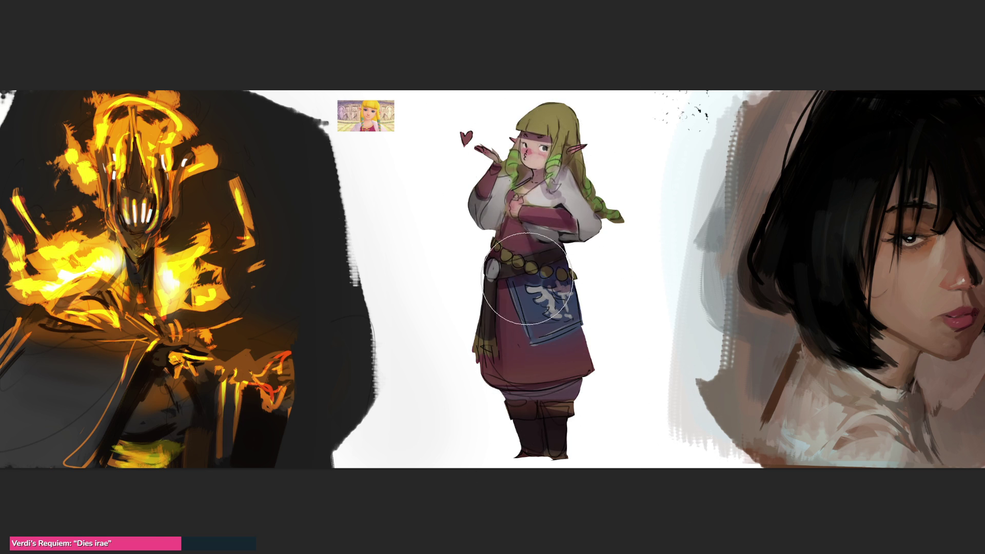
{"action": "key", "text": "bracketright"}
{"action": "key", "text": "bracketright"}
{"action": "key", "text": "bracketright"}
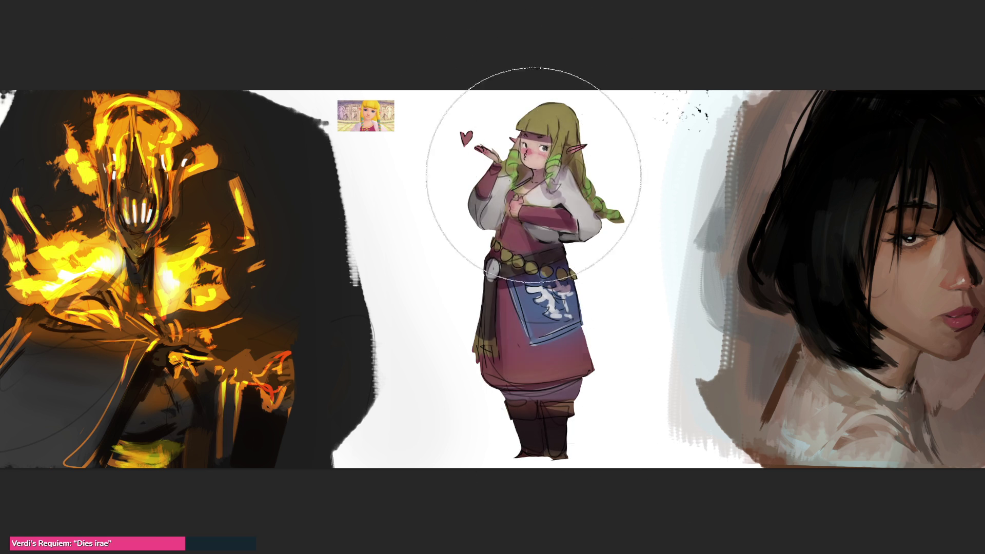
{"action": "key", "text": "bracketright"}
{"action": "key", "text": "bracketright"}
{"action": "key", "text": "bracketright"}
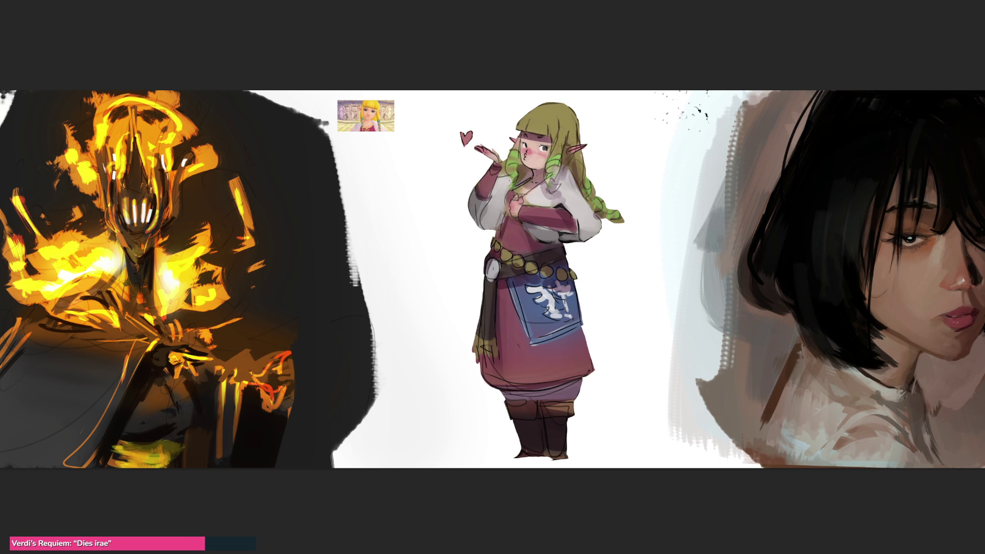
{"action": "mouse_move", "coordinate": [771, 50]}
{"action": "left_mouse_down"}
{"action": "mouse_move", "coordinate": [534, 73]}
{"action": "mouse_move", "coordinate": [442, 118]}
{"action": "mouse_move", "coordinate": [424, 98]}
{"action": "mouse_move", "coordinate": [462, 132]}
{"action": "mouse_move", "coordinate": [528, 110]}
{"action": "mouse_move", "coordinate": [539, 127]}
{"action": "left_mouse_up"}
{"action": "left_click", "coordinate": [462, 132]}
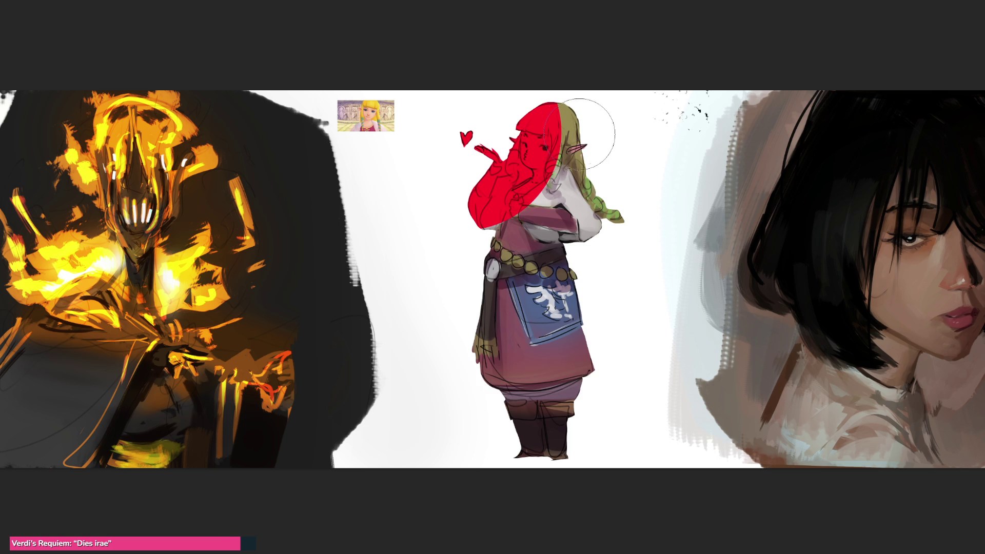
{"action": "mouse_move", "coordinate": [557, 159]}
{"action": "left_mouse_down"}
{"action": "mouse_move", "coordinate": [546, 128]}
{"action": "mouse_move", "coordinate": [482, 236]}
{"action": "mouse_move", "coordinate": [513, 173]}
{"action": "left_mouse_up"}
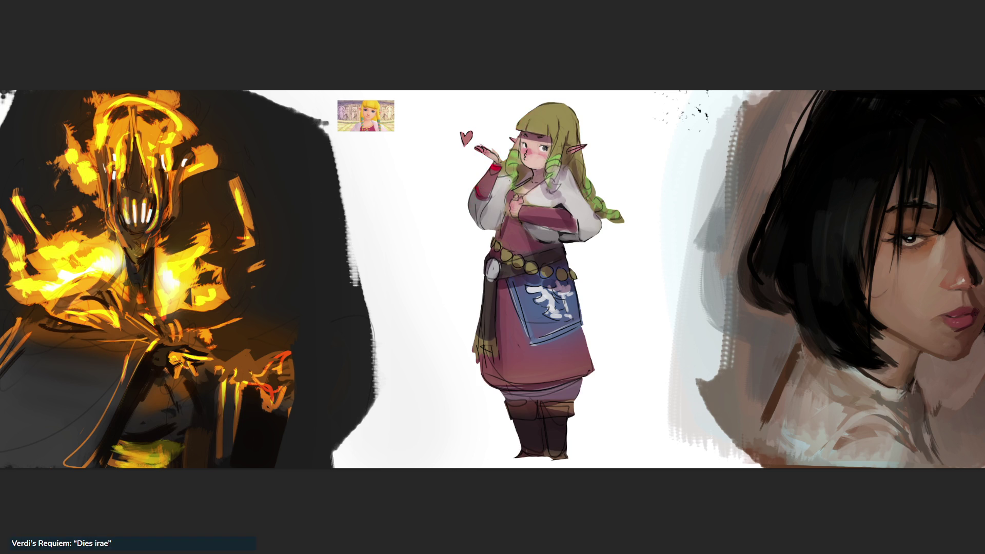
Mask the arm, sleeve, chest, hood and upper hair, then convert the mask to a selection.
{"action": "mouse_move", "coordinate": [503, 256]}
{"action": "left_mouse_down"}
{"action": "mouse_move", "coordinate": [494, 216]}
{"action": "mouse_move", "coordinate": [526, 172]}
{"action": "left_mouse_up"}
{"action": "left_click_drag", "start_coordinate": [556, 113], "coordinate": [521, 88]}
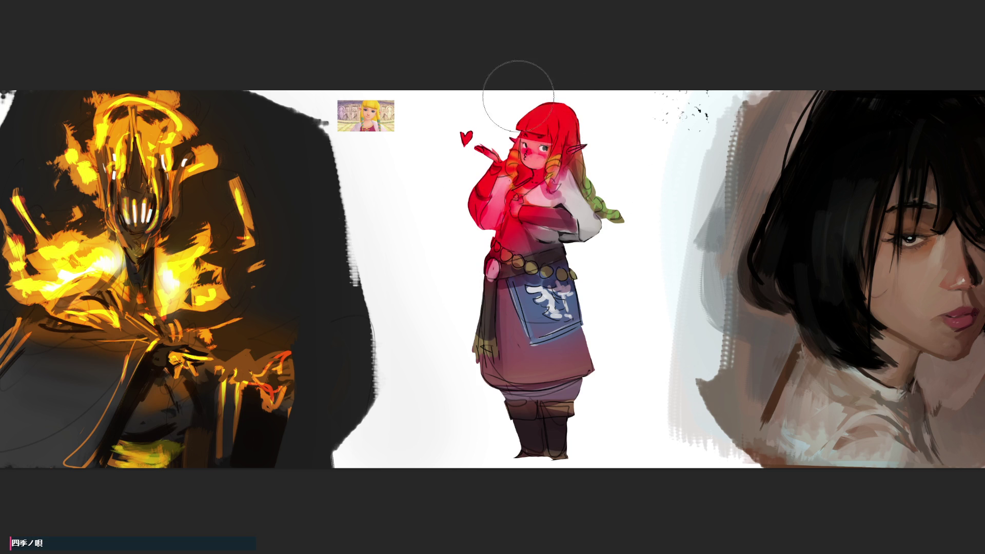
{"action": "key", "text": "ctrl+z"}
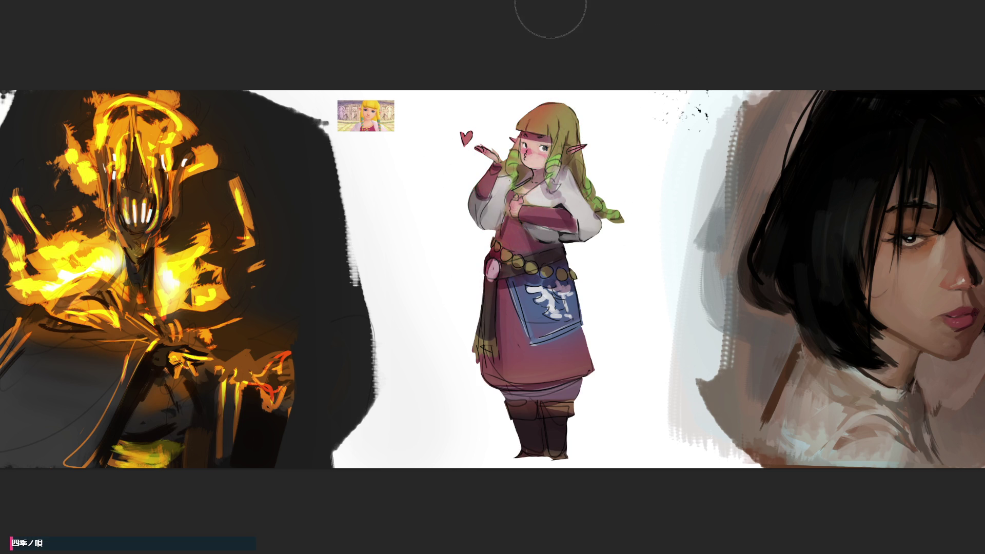
Make the heart brighter red, repaint the apron emblem and belt, and brighten the hair top yellow.
{"action": "left_click_drag", "start_coordinate": [447, 134], "coordinate": [451, 121]}
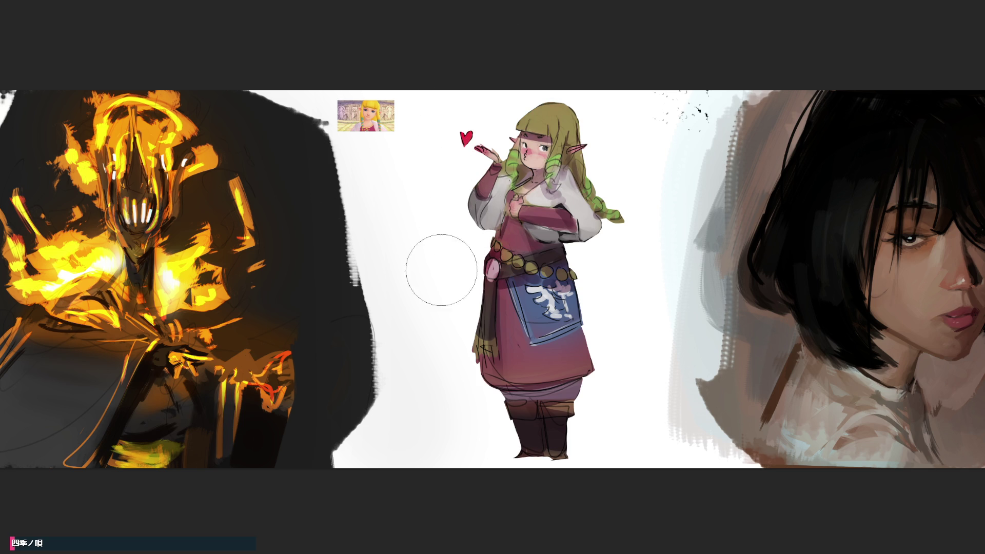
{"action": "mouse_move", "coordinate": [538, 318]}
{"action": "left_mouse_down"}
{"action": "mouse_move", "coordinate": [528, 305]}
{"action": "mouse_move", "coordinate": [539, 298]}
{"action": "left_mouse_up"}
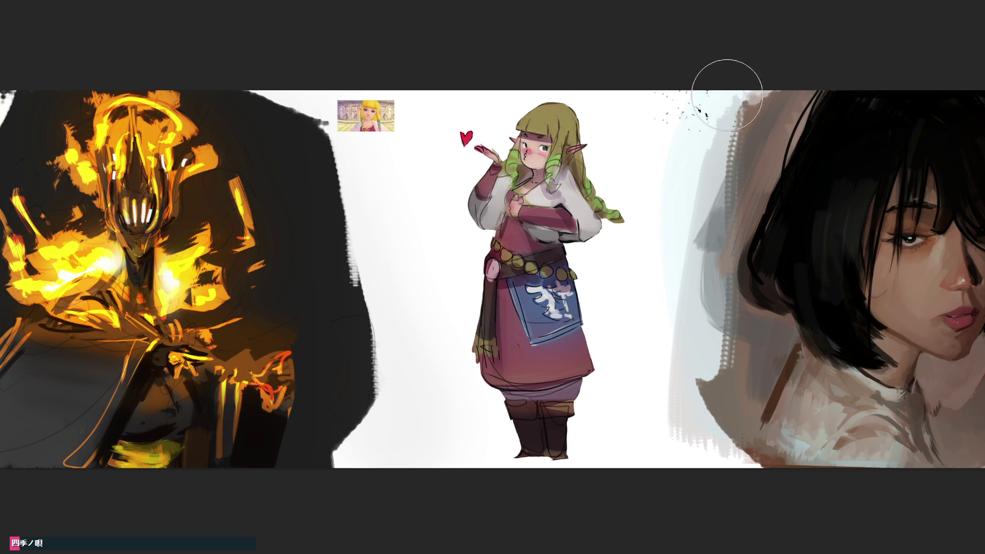
{"action": "mouse_move", "coordinate": [540, 84]}
{"action": "left_mouse_down"}
{"action": "mouse_move", "coordinate": [532, 84]}
{"action": "mouse_move", "coordinate": [547, 87]}
{"action": "left_mouse_up"}
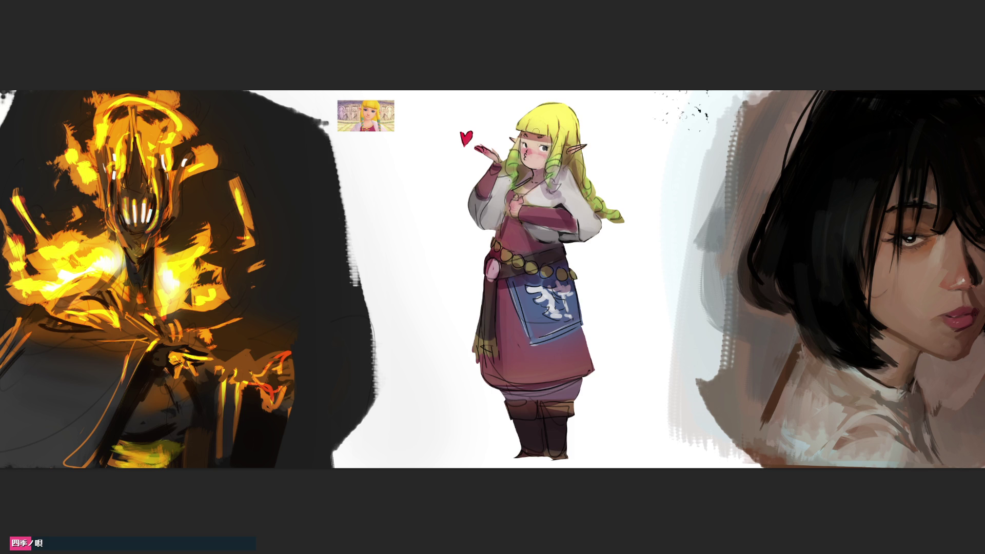
Paint a reddish headband and white highlight on the bangs, then a soft shadow under her feet.
{"action": "left_click_drag", "start_coordinate": [522, 140], "coordinate": [550, 139]}
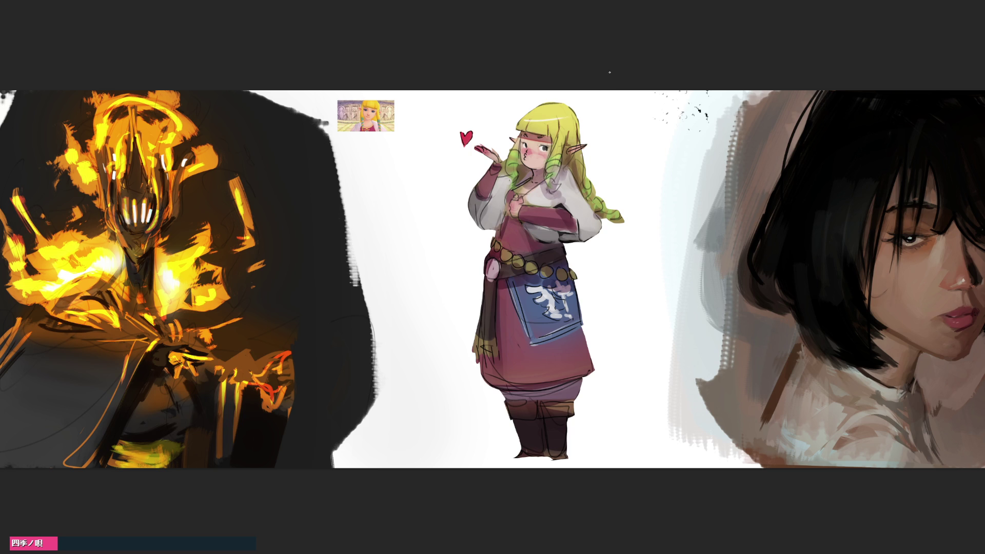
{"action": "left_click_drag", "start_coordinate": [528, 122], "coordinate": [576, 118]}
{"action": "key", "text": "ctrl+z"}
{"action": "key", "text": "ctrl+shift+z"}
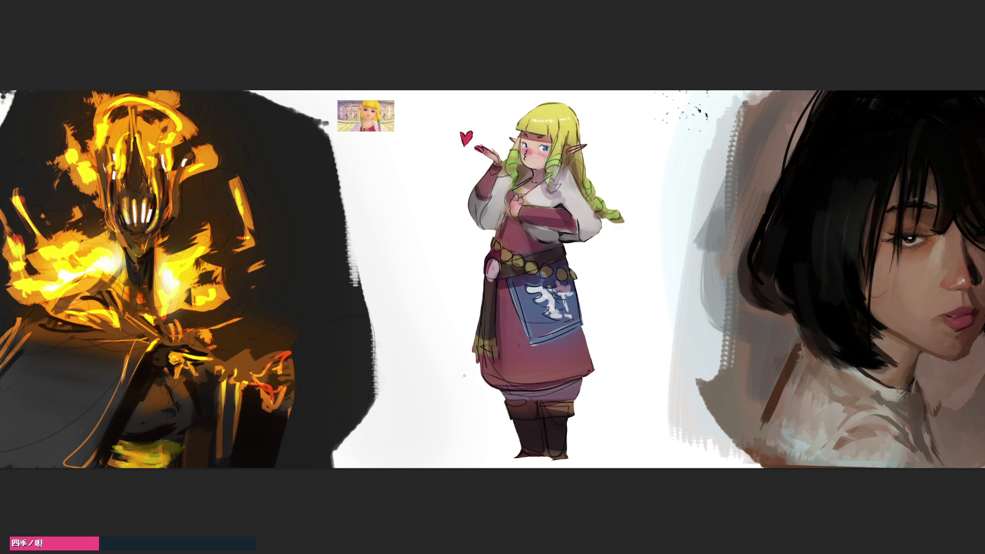
{"action": "left_click_drag", "start_coordinate": [589, 450], "coordinate": [573, 461]}
{"action": "mouse_move", "coordinate": [572, 425]}
{"action": "left_mouse_down"}
{"action": "mouse_move", "coordinate": [604, 429]}
{"action": "mouse_move", "coordinate": [538, 472]}
{"action": "left_mouse_up"}
Try several grey shadow washes under Zelda's feet, undoing the ones that look wrong.
{"action": "key", "text": "ctrl+z"}
{"action": "key", "text": "ctrl+z"}
{"action": "key", "text": "ctrl+z"}
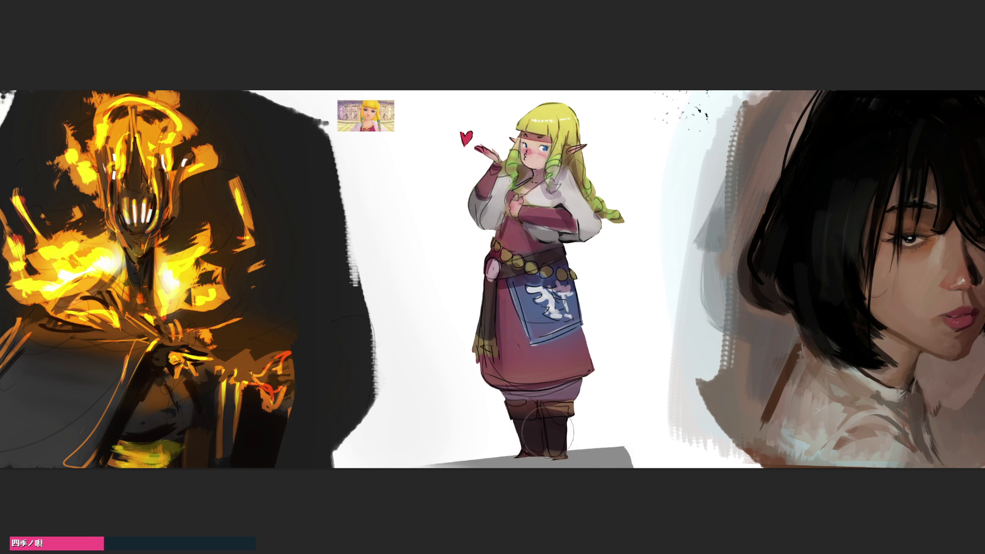
{"action": "mouse_move", "coordinate": [611, 467]}
{"action": "left_mouse_down"}
{"action": "mouse_move", "coordinate": [576, 473]}
{"action": "mouse_move", "coordinate": [431, 444]}
{"action": "left_mouse_up"}
{"action": "mouse_move", "coordinate": [576, 455]}
{"action": "left_mouse_down"}
{"action": "mouse_move", "coordinate": [538, 440]}
{"action": "mouse_move", "coordinate": [554, 426]}
{"action": "mouse_move", "coordinate": [618, 435]}
{"action": "left_mouse_up"}
{"action": "key", "text": "ctrl+z"}
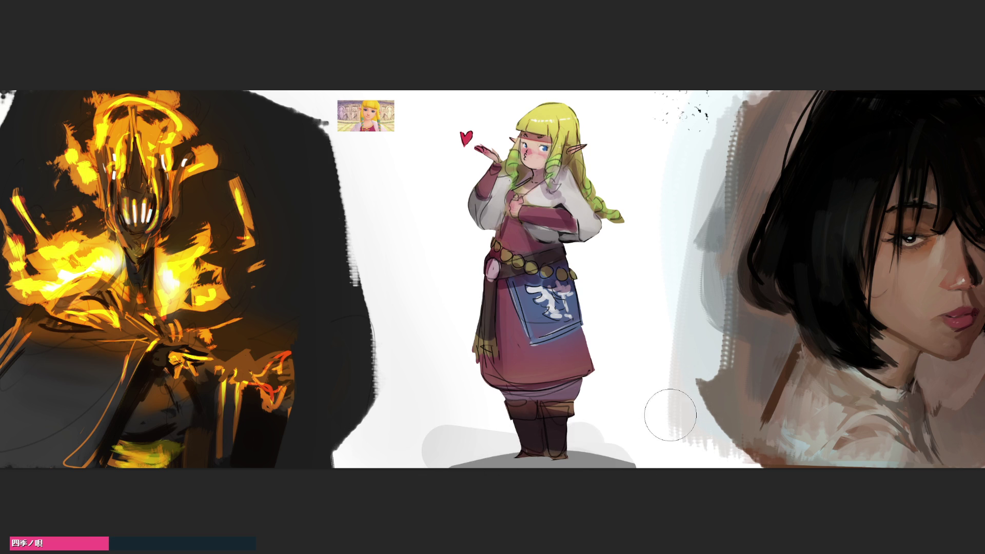
{"action": "key", "text": "ctrl+z"}
{"action": "key", "text": "ctrl+z"}
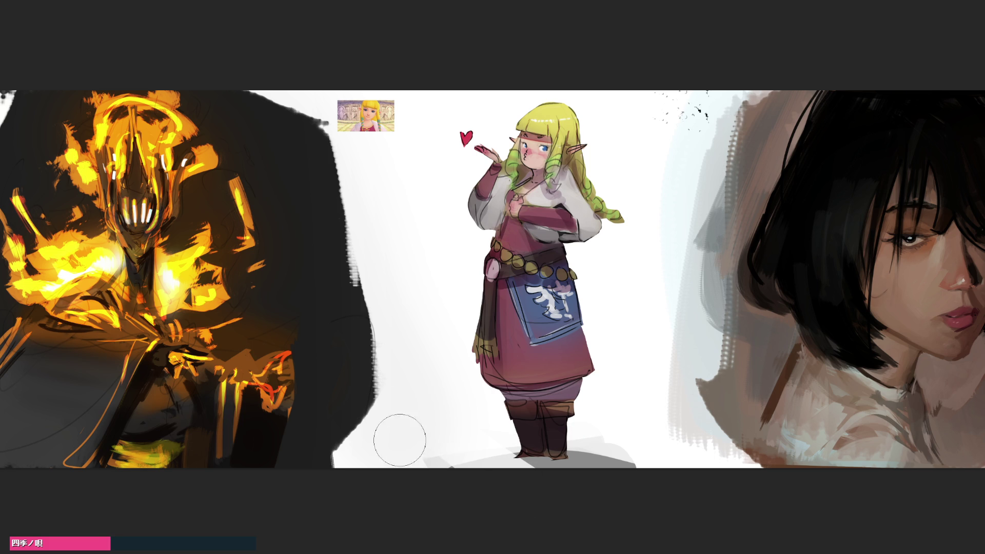
{"action": "left_click_drag", "start_coordinate": [521, 497], "coordinate": [482, 454]}
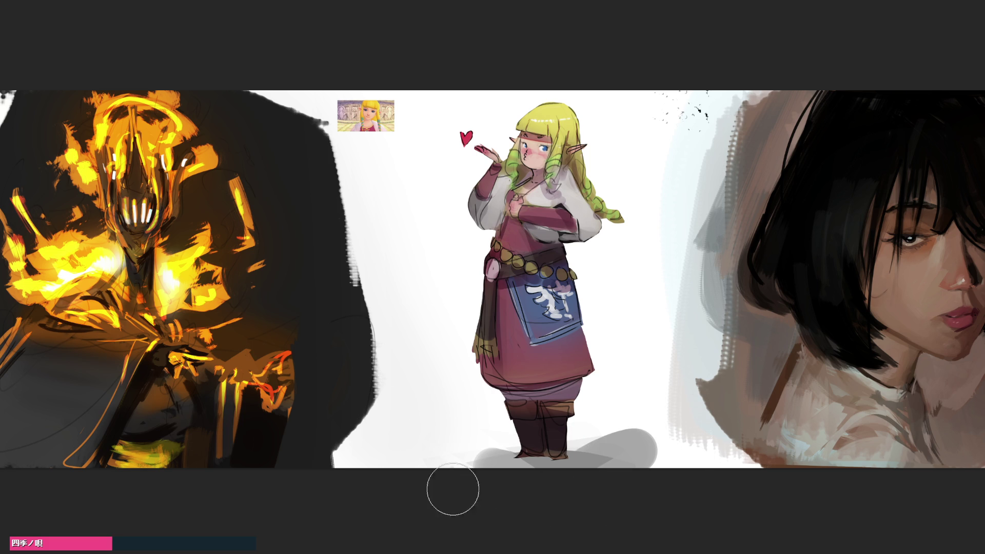
{"action": "key", "text": "ctrl+z"}
{"action": "key", "text": "ctrl+z"}
{"action": "key", "text": "ctrl+z"}
{"action": "left_click_drag", "start_coordinate": [479, 457], "coordinate": [512, 454]}
{"action": "key", "text": "ctrl+z"}
{"action": "key", "text": "ctrl+z"}
{"action": "key", "text": "ctrl+z"}
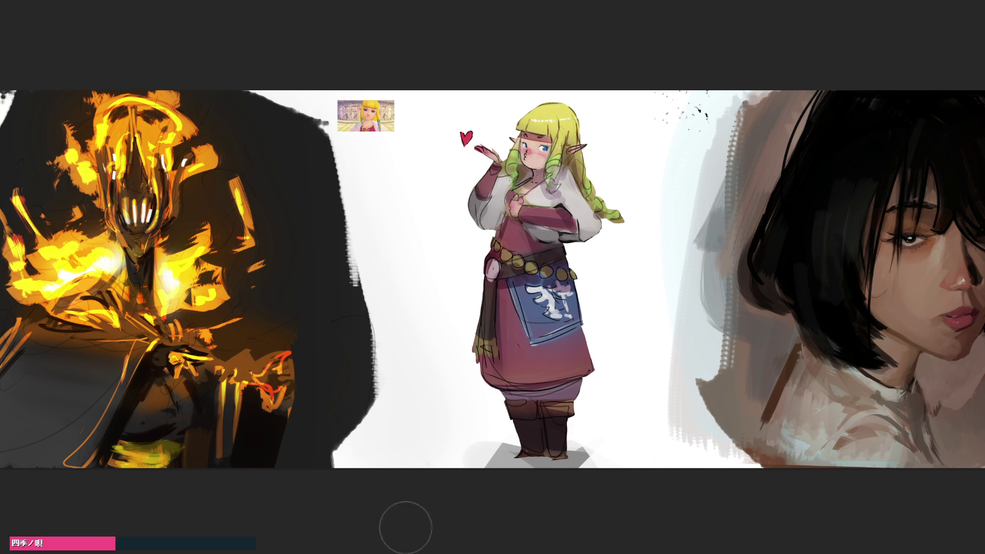
{"action": "key", "text": "ctrl+z"}
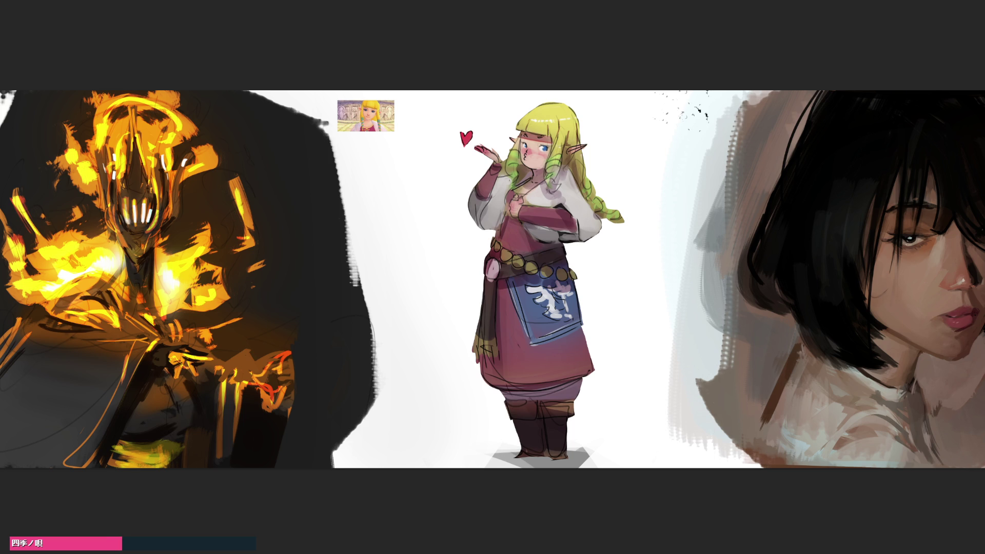
With a smaller brush, test darkening the boot soles, then undo it.
{"action": "key", "text": "bracketleft"}
{"action": "key", "text": "bracketleft"}
{"action": "key", "text": "bracketleft"}
{"action": "mouse_move", "coordinate": [529, 447]}
{"action": "left_mouse_down"}
{"action": "mouse_move", "coordinate": [519, 459]}
{"action": "mouse_move", "coordinate": [561, 460]}
{"action": "mouse_move", "coordinate": [534, 462]}
{"action": "mouse_move", "coordinate": [547, 459]}
{"action": "left_mouse_up"}
{"action": "key", "text": "ctrl+z"}
{"action": "key", "text": "bracketright"}
{"action": "key", "text": "bracketright"}
{"action": "key", "text": "bracketright"}
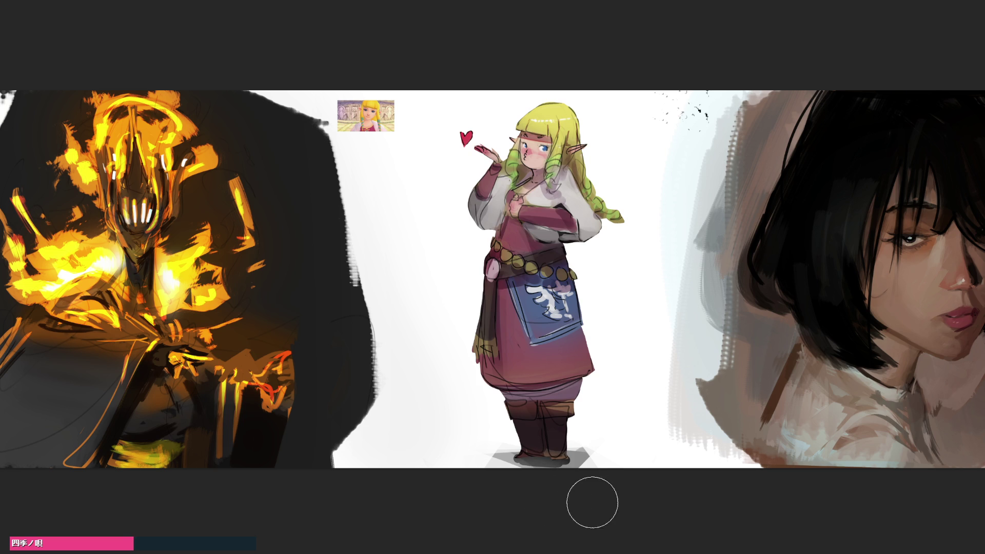
{"action": "key", "text": "bracketleft"}
{"action": "key", "text": "bracketleft"}
{"action": "key", "text": "bracketleft"}
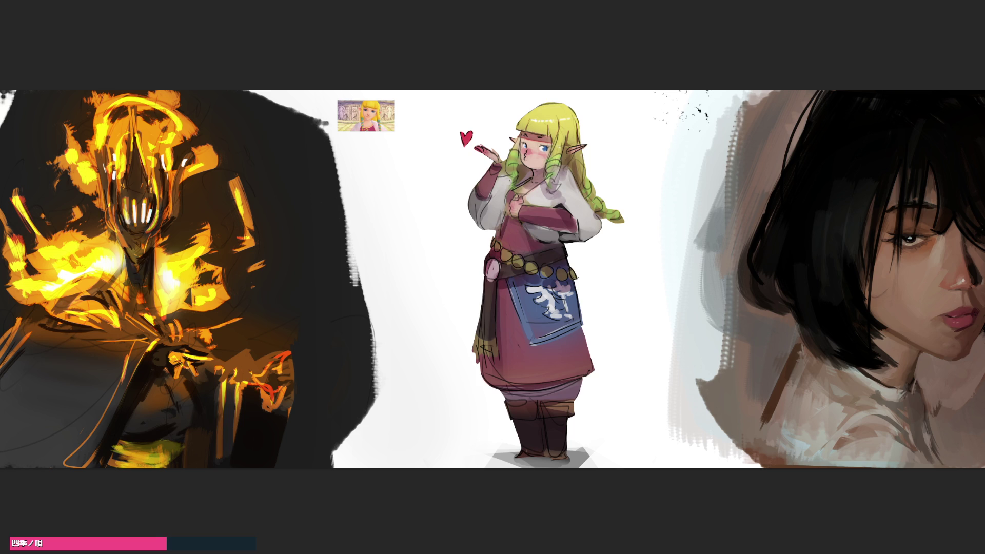
{"action": "left_click_drag", "start_coordinate": [573, 277], "coordinate": [593, 375]}
Darken the robe's right and lower edges and shade the left sleeve.
{"action": "left_click_drag", "start_coordinate": [582, 326], "coordinate": [594, 368]}
{"action": "mouse_move", "coordinate": [581, 325]}
{"action": "left_mouse_down"}
{"action": "mouse_move", "coordinate": [592, 368]}
{"action": "mouse_move", "coordinate": [582, 297]}
{"action": "left_mouse_up"}
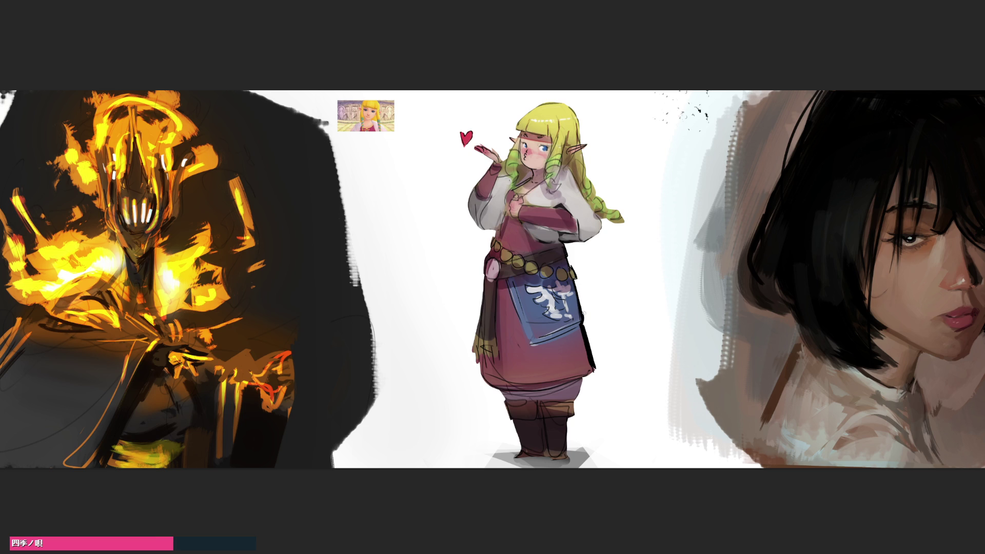
{"action": "key", "text": "ctrl+z"}
{"action": "key", "text": "ctrl+z"}
{"action": "key", "text": "ctrl+z"}
{"action": "left_click_drag", "start_coordinate": [596, 369], "coordinate": [577, 396]}
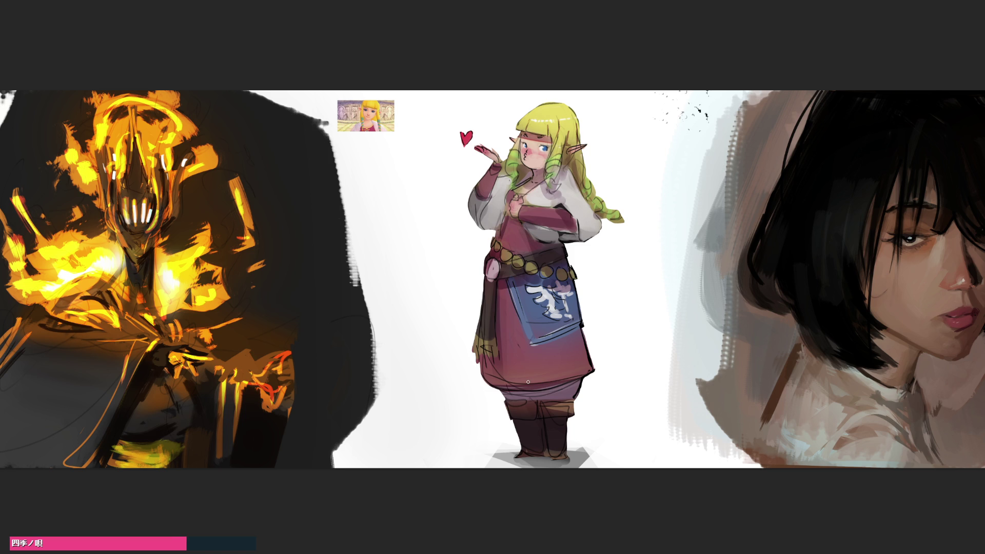
{"action": "mouse_move", "coordinate": [472, 190]}
{"action": "left_mouse_down"}
{"action": "mouse_move", "coordinate": [487, 201]}
{"action": "mouse_move", "coordinate": [480, 215]}
{"action": "mouse_move", "coordinate": [472, 193]}
{"action": "mouse_move", "coordinate": [481, 227]}
{"action": "mouse_move", "coordinate": [472, 191]}
{"action": "mouse_move", "coordinate": [467, 203]}
{"action": "mouse_move", "coordinate": [479, 228]}
{"action": "left_mouse_up"}
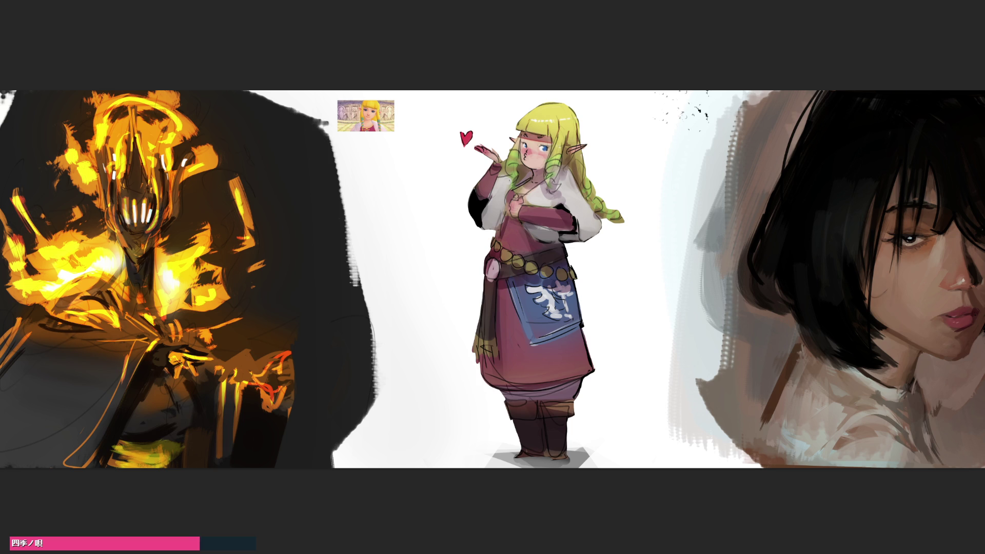
Outline the right sleeve cuff, lighten both cuffs with grey, and draw a dark line along the belt top.
{"action": "mouse_move", "coordinate": [575, 235]}
{"action": "left_mouse_down"}
{"action": "mouse_move", "coordinate": [564, 238]}
{"action": "mouse_move", "coordinate": [576, 222]}
{"action": "left_mouse_up"}
{"action": "key", "text": "bracketright"}
{"action": "key", "text": "bracketright"}
{"action": "key", "text": "bracketright"}
{"action": "left_click_drag", "start_coordinate": [424, 250], "coordinate": [416, 236]}
{"action": "key", "text": "bracketleft"}
{"action": "key", "text": "bracketleft"}
{"action": "key", "text": "bracketleft"}
{"action": "mouse_move", "coordinate": [564, 218]}
{"action": "left_mouse_down"}
{"action": "mouse_move", "coordinate": [572, 239]}
{"action": "mouse_move", "coordinate": [552, 254]}
{"action": "left_mouse_up"}
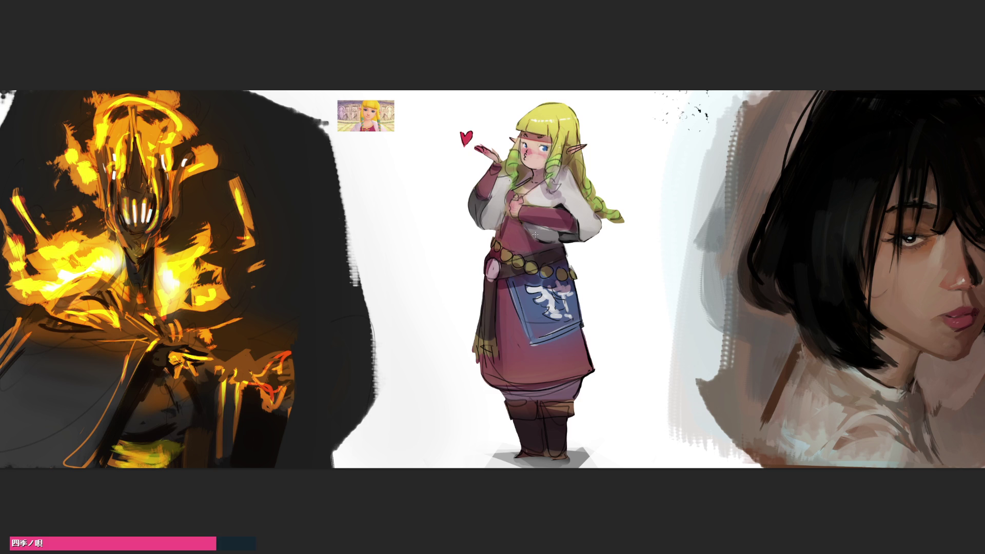
{"action": "mouse_move", "coordinate": [527, 232]}
{"action": "left_mouse_down"}
{"action": "mouse_move", "coordinate": [534, 246]}
{"action": "mouse_move", "coordinate": [548, 245]}
{"action": "mouse_move", "coordinate": [533, 243]}
{"action": "left_mouse_up"}
{"action": "key", "text": "bracketright"}
{"action": "key", "text": "bracketright"}
{"action": "key", "text": "bracketright"}
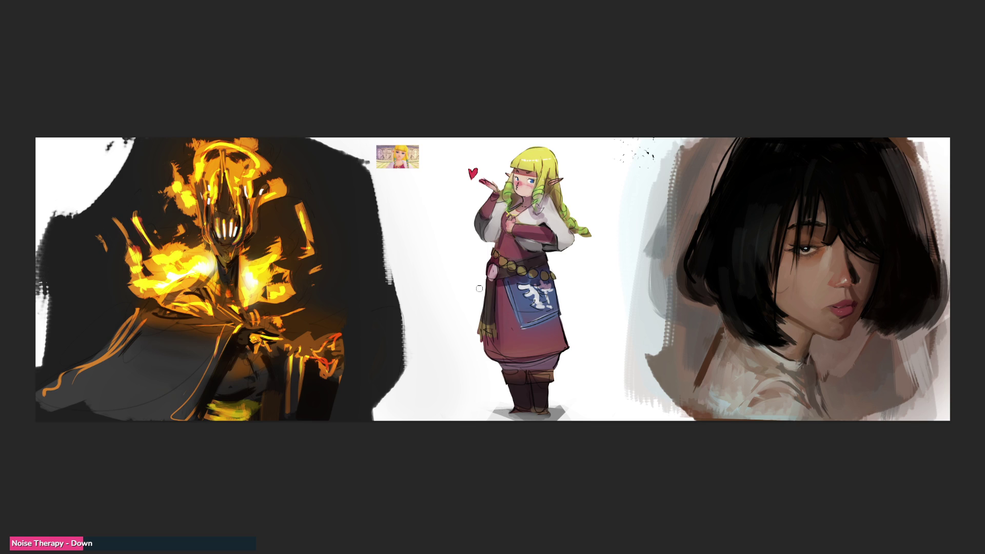
{"action": "key", "text": "bracketright"}
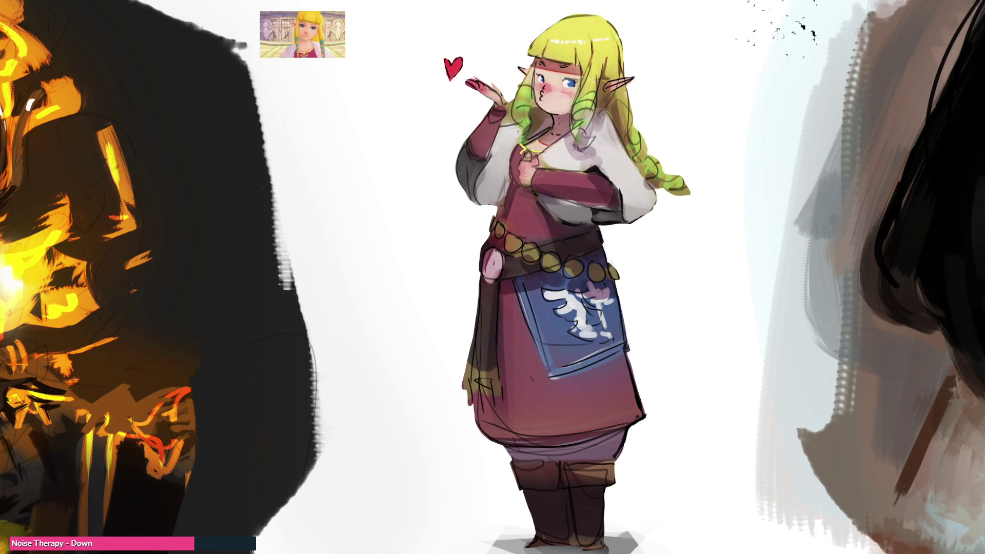
Make the brush much larger and add a small yellow-green touch to the hair.
{"action": "mouse_move", "coordinate": [566, 110]}
{"action": "left_mouse_down"}
{"action": "mouse_move", "coordinate": [642, 111]}
{"action": "mouse_move", "coordinate": [557, 117]}
{"action": "left_mouse_up"}
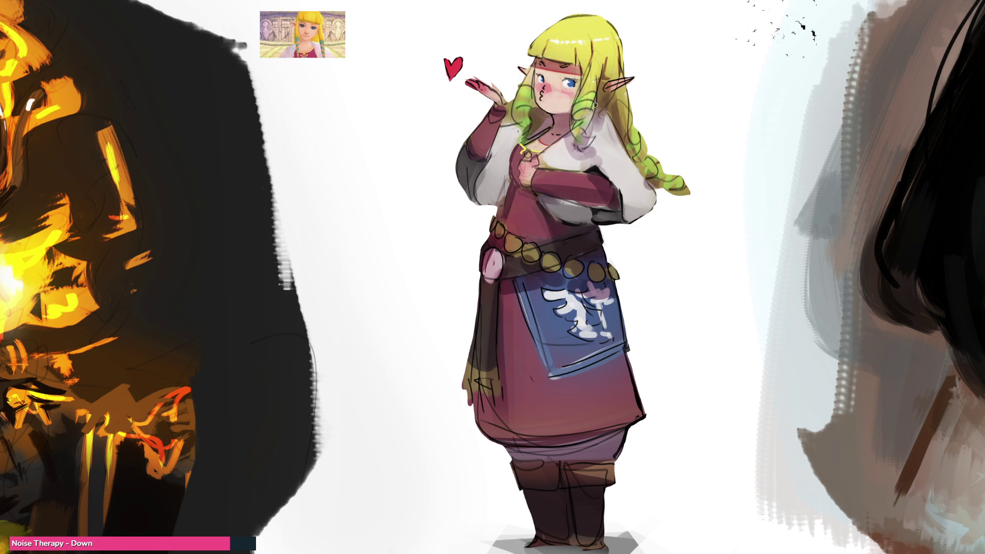
{"action": "mouse_move", "coordinate": [576, 139]}
{"action": "left_mouse_down"}
{"action": "mouse_move", "coordinate": [590, 139]}
{"action": "mouse_move", "coordinate": [584, 144]}
{"action": "left_mouse_up"}
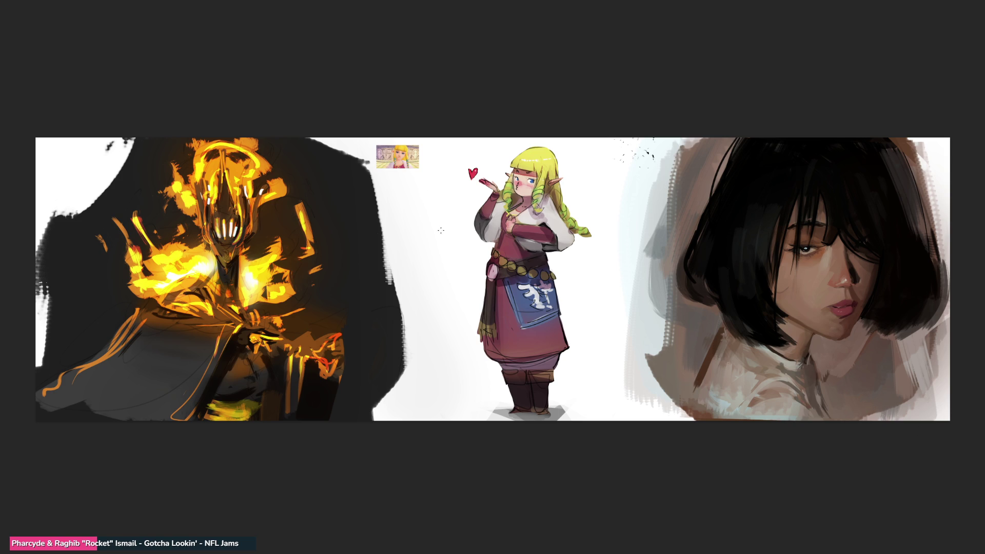
Hand-letter 'BRB' vertically in dark strokes left of the elf girl.
{"action": "mouse_move", "coordinate": [399, 207]}
{"action": "left_mouse_down"}
{"action": "mouse_move", "coordinate": [413, 242]}
{"action": "mouse_move", "coordinate": [413, 218]}
{"action": "mouse_move", "coordinate": [421, 276]}
{"action": "mouse_move", "coordinate": [438, 275]}
{"action": "mouse_move", "coordinate": [413, 354]}
{"action": "left_mouse_up"}
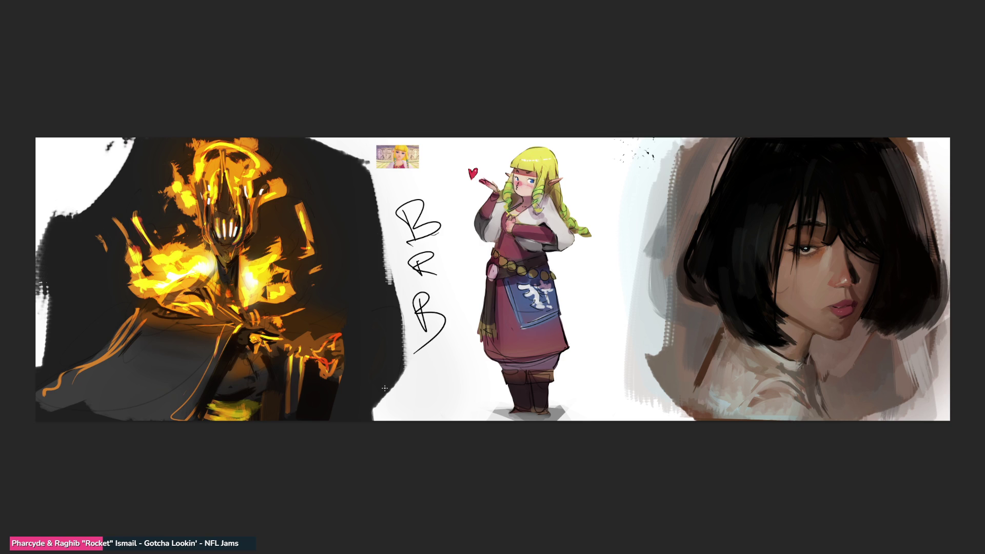
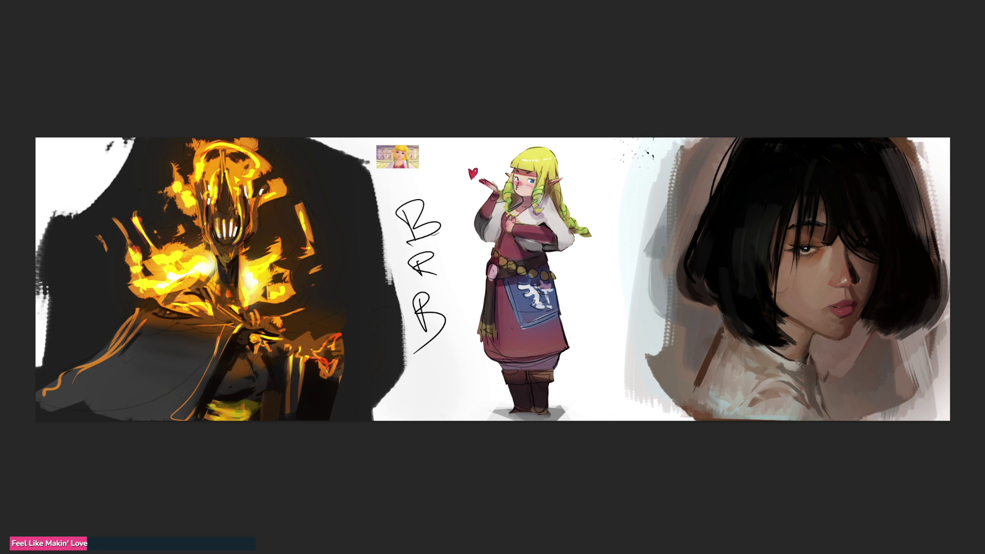
Paint a black stroke beside the BRB lettering, then undo it.
{"action": "left_click_drag", "start_coordinate": [458, 332], "coordinate": [447, 410]}
{"action": "key", "text": "ctrl+z"}
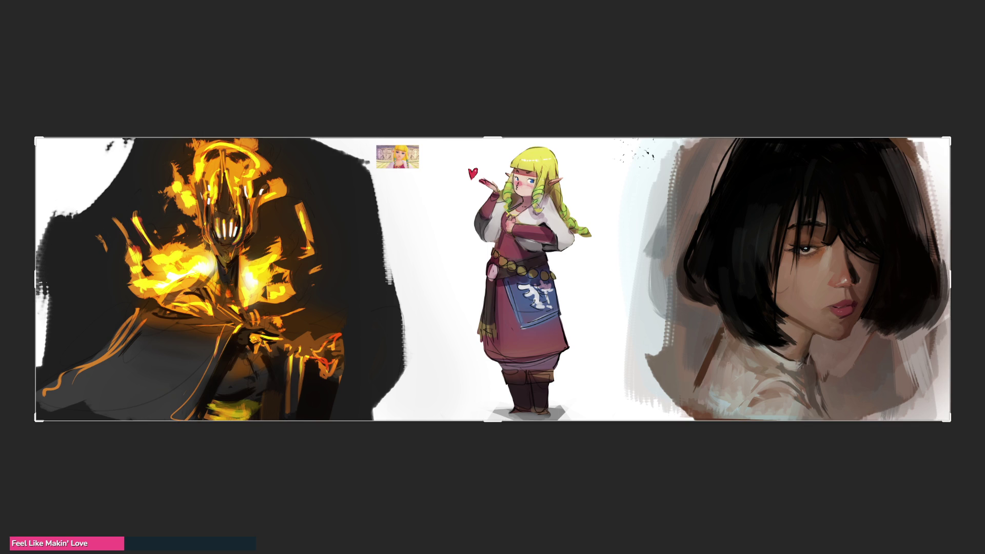
Crop the canvas wider on the right, adding white space.
{"action": "key", "text": "c"}
{"action": "left_click_drag", "start_coordinate": [961, 286], "coordinate": [980, 286]}
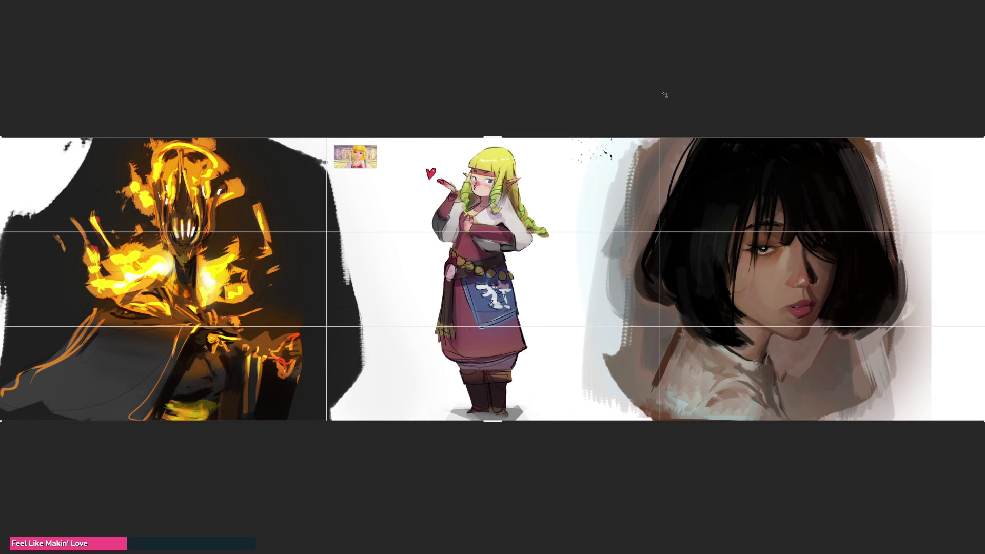
{"action": "key", "text": "Return"}
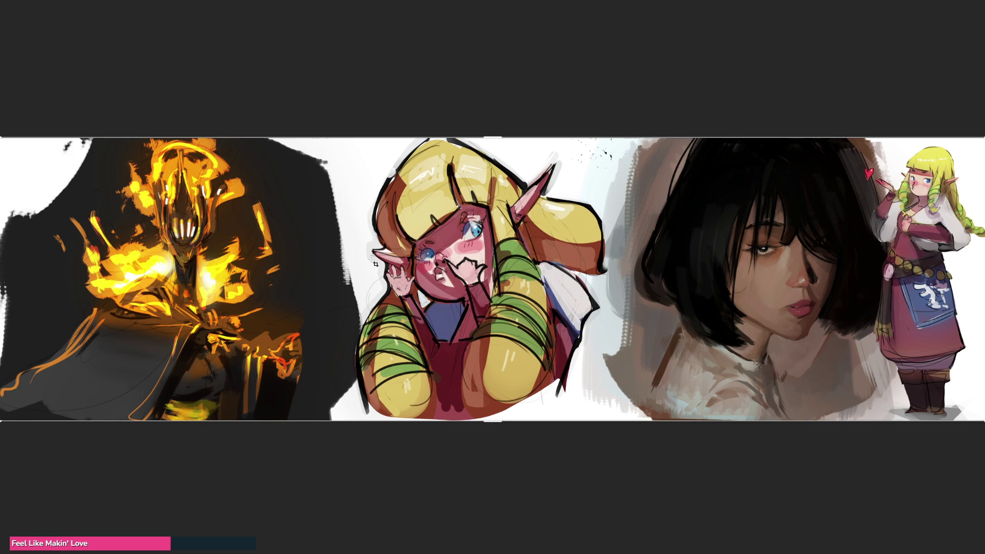
Shrink the colourful elf sketch and place it beside the standing elf.
{"action": "left_click", "coordinate": [353, 168]}
{"action": "left_click_drag", "start_coordinate": [352, 139], "coordinate": [457, 241]}
{"action": "mouse_move", "coordinate": [472, 306]}
{"action": "left_mouse_down"}
{"action": "mouse_move", "coordinate": [771, 285]}
{"action": "mouse_move", "coordinate": [854, 307]}
{"action": "left_mouse_up"}
{"action": "left_click_drag", "start_coordinate": [912, 334], "coordinate": [912, 334]}
{"action": "key", "text": "Escape"}
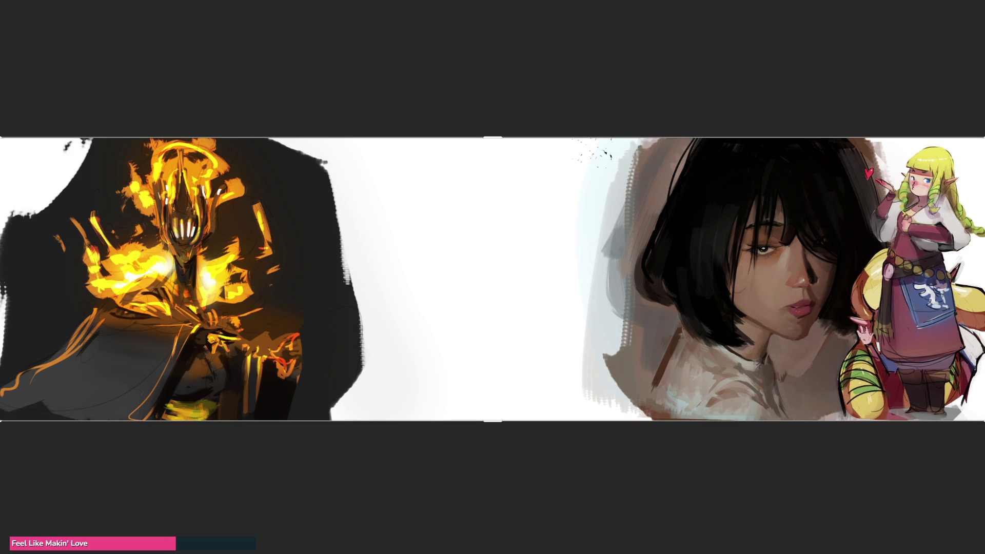
Bring the crouching sketch forward, delete it, and move the portrait left into the gap.
{"action": "key", "text": "ctrl+bracketright"}
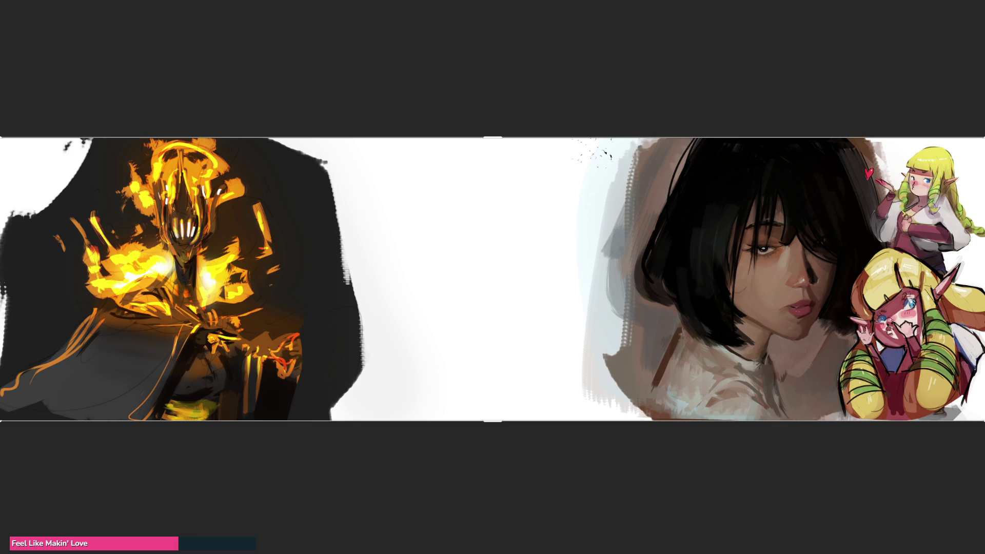
{"action": "key", "text": "Delete"}
{"action": "key", "text": "ctrl+z"}
{"action": "key", "text": "ctrl+shift+z"}
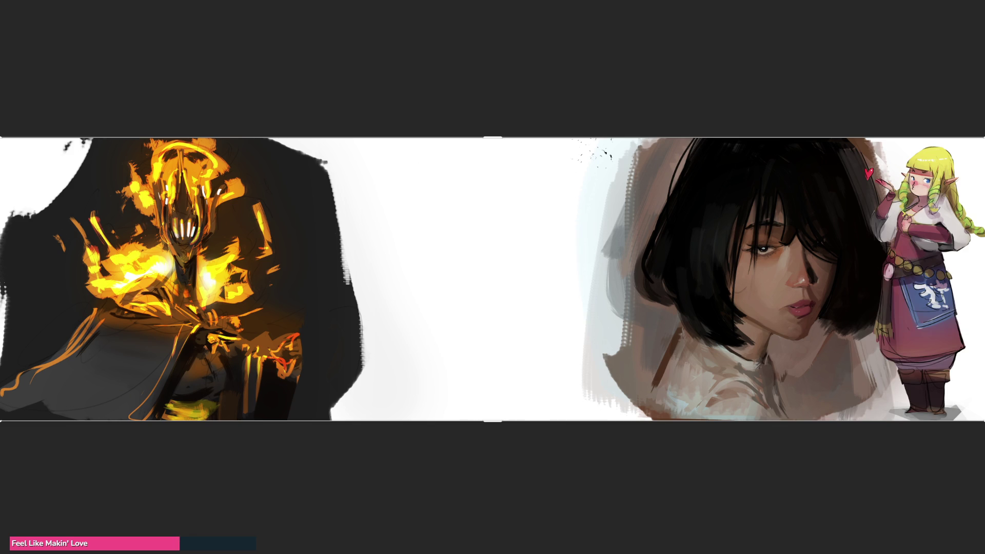
{"action": "mouse_move", "coordinate": [759, 283]}
{"action": "left_mouse_down"}
{"action": "mouse_move", "coordinate": [437, 263]}
{"action": "mouse_move", "coordinate": [470, 264]}
{"action": "left_mouse_up"}
{"action": "key", "text": "ctrl+a"}
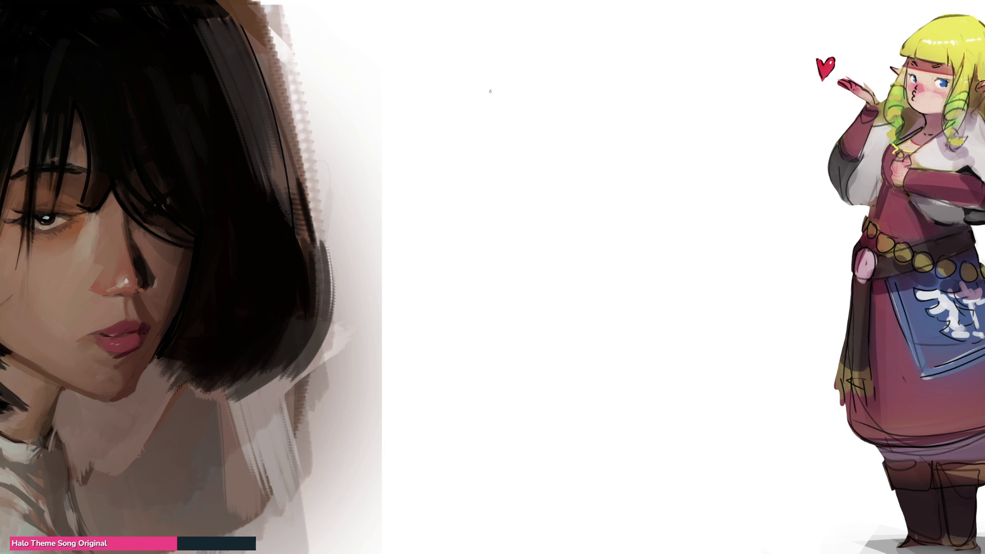
Sketch the head outline with face edge, shoulder curve, jaw and hair lines.
{"action": "mouse_move", "coordinate": [503, 83]}
{"action": "left_mouse_down"}
{"action": "mouse_move", "coordinate": [498, 123]}
{"action": "mouse_move", "coordinate": [529, 68]}
{"action": "left_mouse_up"}
{"action": "mouse_move", "coordinate": [543, 72]}
{"action": "left_mouse_down"}
{"action": "mouse_move", "coordinate": [545, 96]}
{"action": "mouse_move", "coordinate": [523, 110]}
{"action": "mouse_move", "coordinate": [531, 117]}
{"action": "mouse_move", "coordinate": [498, 119]}
{"action": "mouse_move", "coordinate": [497, 106]}
{"action": "left_mouse_up"}
{"action": "left_click_drag", "start_coordinate": [516, 83], "coordinate": [521, 97]}
{"action": "left_click_drag", "start_coordinate": [500, 136], "coordinate": [497, 160]}
{"action": "mouse_move", "coordinate": [508, 127]}
{"action": "left_mouse_down"}
{"action": "mouse_move", "coordinate": [499, 138]}
{"action": "mouse_move", "coordinate": [531, 155]}
{"action": "mouse_move", "coordinate": [544, 128]}
{"action": "left_mouse_up"}
{"action": "mouse_move", "coordinate": [547, 145]}
{"action": "left_mouse_down"}
{"action": "mouse_move", "coordinate": [554, 114]}
{"action": "mouse_move", "coordinate": [541, 94]}
{"action": "left_mouse_up"}
{"action": "mouse_move", "coordinate": [508, 58]}
{"action": "left_mouse_down"}
{"action": "mouse_move", "coordinate": [541, 92]}
{"action": "mouse_move", "coordinate": [536, 49]}
{"action": "left_mouse_up"}
{"action": "mouse_move", "coordinate": [536, 49]}
{"action": "left_mouse_down"}
{"action": "mouse_move", "coordinate": [555, 123]}
{"action": "mouse_move", "coordinate": [541, 145]}
{"action": "left_mouse_up"}
Extend the sketch down into the neck, shoulder and cloaked torso.
{"action": "mouse_move", "coordinate": [527, 167]}
{"action": "left_mouse_down"}
{"action": "mouse_move", "coordinate": [579, 164]}
{"action": "mouse_move", "coordinate": [552, 178]}
{"action": "mouse_move", "coordinate": [555, 225]}
{"action": "mouse_move", "coordinate": [521, 214]}
{"action": "left_mouse_up"}
{"action": "left_click_drag", "start_coordinate": [530, 206], "coordinate": [557, 244]}
{"action": "mouse_move", "coordinate": [567, 251]}
{"action": "left_mouse_down"}
{"action": "mouse_move", "coordinate": [590, 165]}
{"action": "mouse_move", "coordinate": [574, 267]}
{"action": "mouse_move", "coordinate": [533, 177]}
{"action": "mouse_move", "coordinate": [488, 277]}
{"action": "mouse_move", "coordinate": [648, 261]}
{"action": "mouse_move", "coordinate": [518, 306]}
{"action": "mouse_move", "coordinate": [748, 304]}
{"action": "left_mouse_up"}
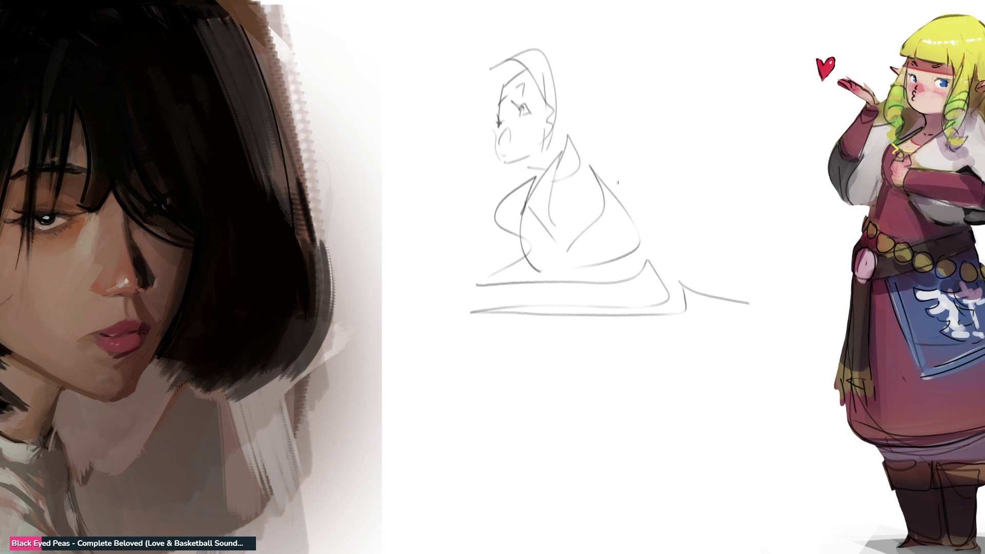
{"action": "key", "text": "ctrl+v"}
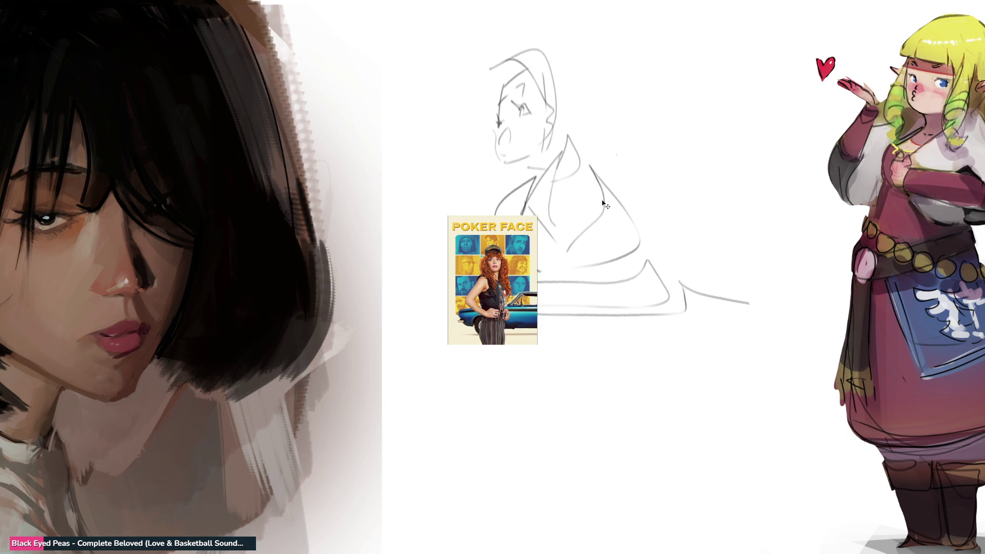
{"action": "left_click_drag", "start_coordinate": [488, 282], "coordinate": [431, 83]}
{"action": "left_click_drag", "start_coordinate": [487, 163], "coordinate": [556, 261]}
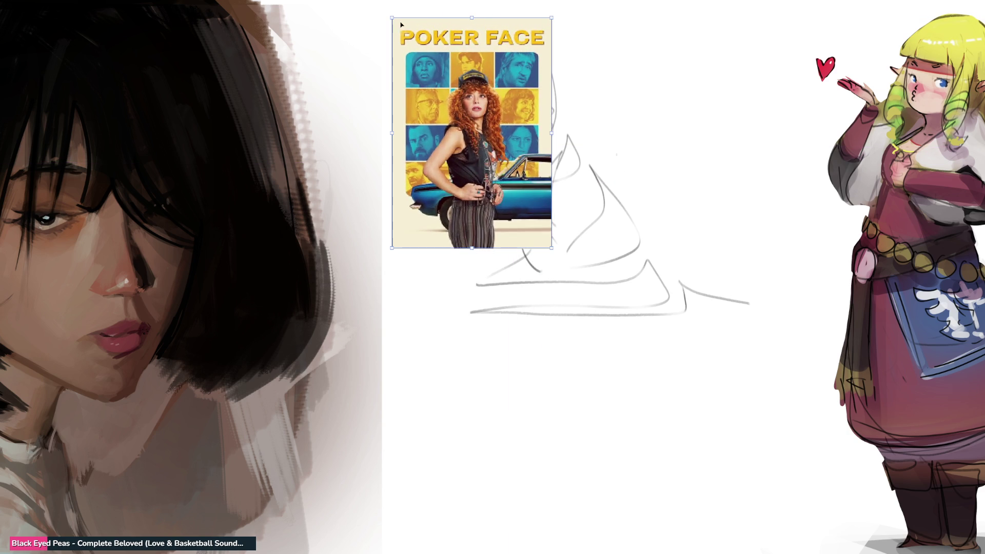
{"action": "key", "text": "Return"}
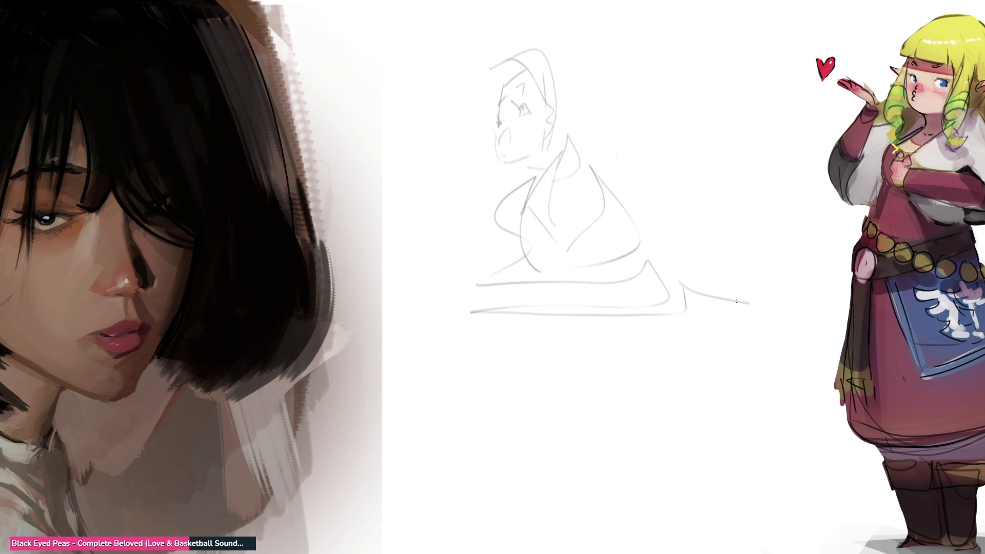
Draw a closed eye, dark eyebrow, nose line, ear and hairline strands on the face.
{"action": "left_click_drag", "start_coordinate": [520, 111], "coordinate": [541, 101]}
{"action": "mouse_move", "coordinate": [533, 105]}
{"action": "left_mouse_down"}
{"action": "mouse_move", "coordinate": [546, 109]}
{"action": "mouse_move", "coordinate": [541, 95]}
{"action": "mouse_move", "coordinate": [504, 125]}
{"action": "left_mouse_up"}
{"action": "mouse_move", "coordinate": [523, 91]}
{"action": "left_mouse_down"}
{"action": "mouse_move", "coordinate": [528, 82]}
{"action": "mouse_move", "coordinate": [500, 98]}
{"action": "left_mouse_up"}
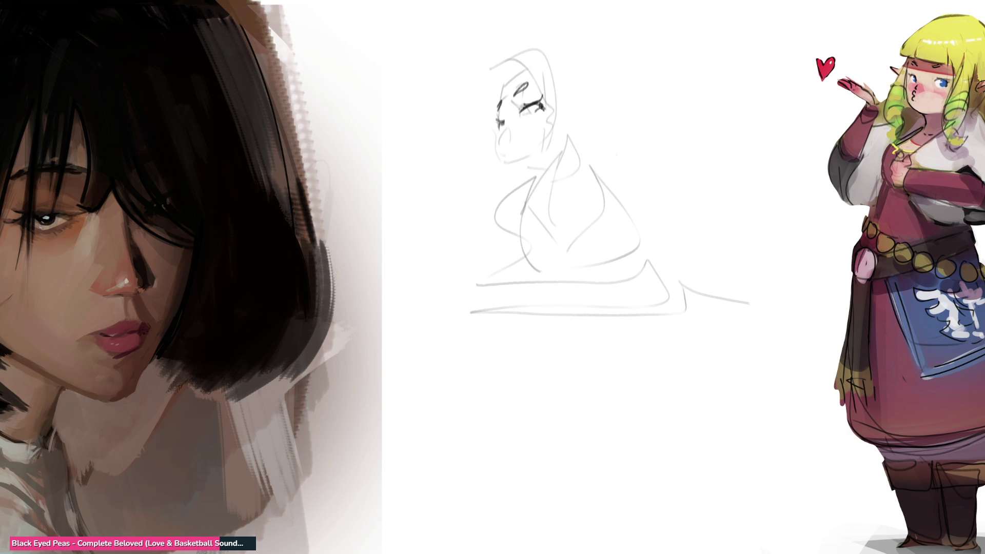
{"action": "mouse_move", "coordinate": [506, 123]}
{"action": "left_mouse_down"}
{"action": "mouse_move", "coordinate": [497, 149]}
{"action": "mouse_move", "coordinate": [510, 155]}
{"action": "mouse_move", "coordinate": [505, 180]}
{"action": "mouse_move", "coordinate": [576, 172]}
{"action": "left_mouse_up"}
{"action": "mouse_move", "coordinate": [582, 121]}
{"action": "left_mouse_down"}
{"action": "mouse_move", "coordinate": [585, 141]}
{"action": "mouse_move", "coordinate": [570, 153]}
{"action": "left_mouse_up"}
{"action": "mouse_move", "coordinate": [526, 58]}
{"action": "left_mouse_down"}
{"action": "mouse_move", "coordinate": [500, 91]}
{"action": "mouse_move", "coordinate": [545, 54]}
{"action": "mouse_move", "coordinate": [501, 89]}
{"action": "left_mouse_up"}
{"action": "mouse_move", "coordinate": [540, 51]}
{"action": "left_mouse_down"}
{"action": "mouse_move", "coordinate": [563, 71]}
{"action": "mouse_move", "coordinate": [577, 105]}
{"action": "mouse_move", "coordinate": [513, 133]}
{"action": "mouse_move", "coordinate": [543, 110]}
{"action": "left_mouse_up"}
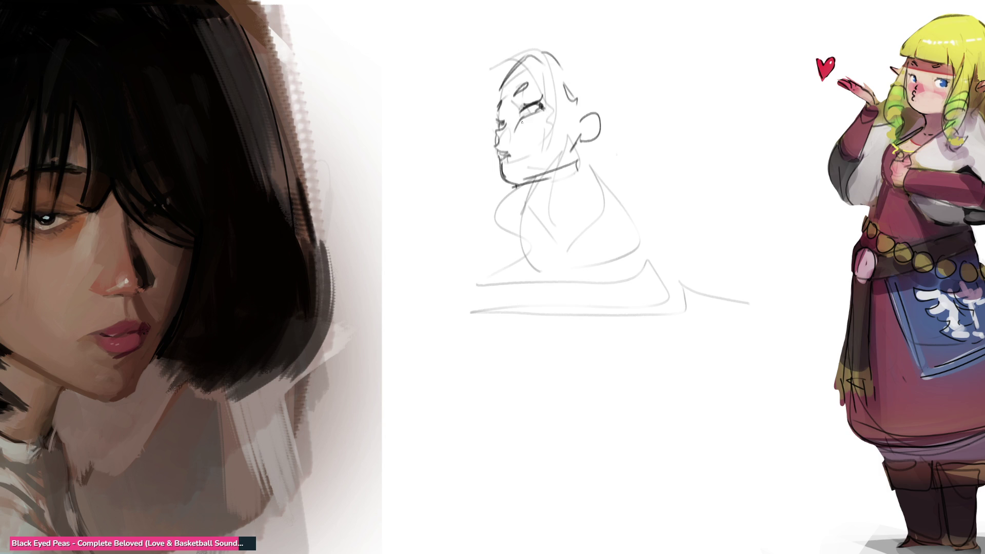
Redo the eye strokes, extend the brow, and darken the profile, under-ear area and head.
{"action": "key", "text": "ctrl+z"}
{"action": "key", "text": "ctrl+z"}
{"action": "key", "text": "ctrl+z"}
{"action": "left_click_drag", "start_coordinate": [516, 90], "coordinate": [510, 98]}
{"action": "left_click_drag", "start_coordinate": [523, 109], "coordinate": [535, 107]}
{"action": "key", "text": "ctrl+z"}
{"action": "left_click_drag", "start_coordinate": [505, 112], "coordinate": [501, 98]}
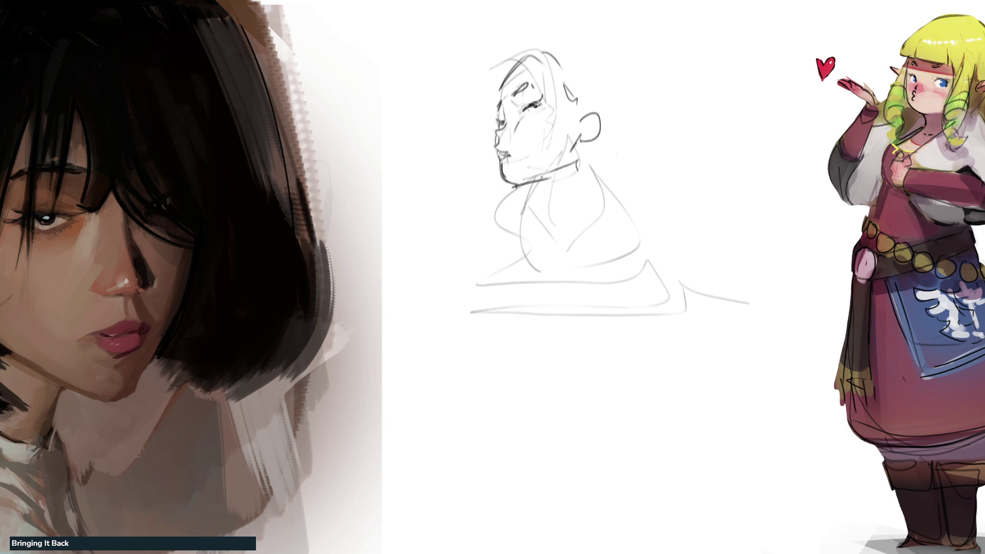
{"action": "mouse_move", "coordinate": [580, 140]}
{"action": "left_mouse_down"}
{"action": "mouse_move", "coordinate": [584, 148]}
{"action": "mouse_move", "coordinate": [596, 119]}
{"action": "left_mouse_up"}
{"action": "left_click_drag", "start_coordinate": [555, 54], "coordinate": [569, 103]}
{"action": "left_click_drag", "start_coordinate": [568, 100], "coordinate": [578, 110]}
{"action": "mouse_move", "coordinate": [494, 92]}
{"action": "left_mouse_down"}
{"action": "mouse_move", "coordinate": [556, 27]}
{"action": "mouse_move", "coordinate": [610, 83]}
{"action": "left_mouse_up"}
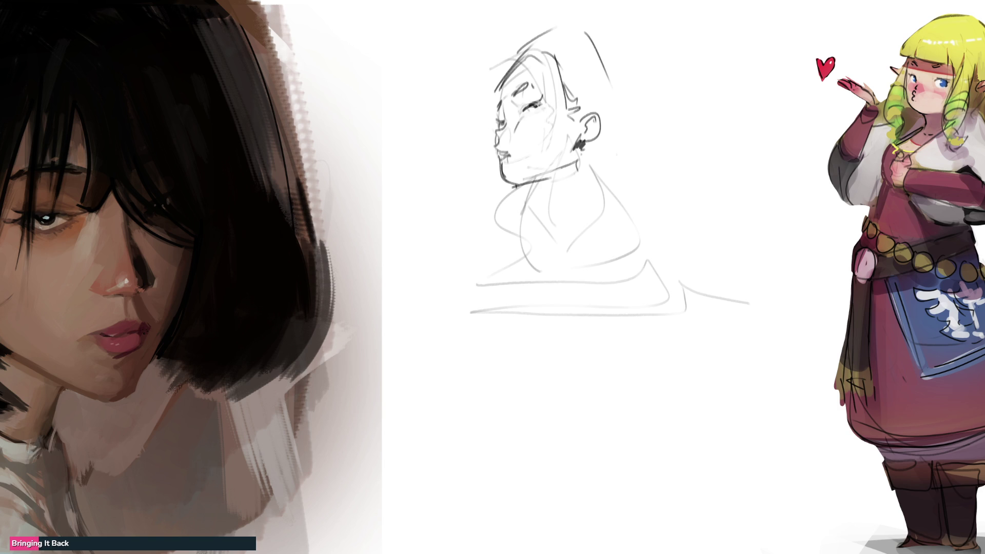
Sketch a peaked form right of the ear with a tall hatched right ridge.
{"action": "mouse_move", "coordinate": [662, 123]}
{"action": "left_mouse_down"}
{"action": "mouse_move", "coordinate": [621, 187]}
{"action": "mouse_move", "coordinate": [701, 99]}
{"action": "left_mouse_up"}
{"action": "mouse_move", "coordinate": [640, 150]}
{"action": "left_mouse_down"}
{"action": "mouse_move", "coordinate": [700, 109]}
{"action": "mouse_move", "coordinate": [734, 145]}
{"action": "left_mouse_up"}
{"action": "mouse_move", "coordinate": [698, 101]}
{"action": "left_mouse_down"}
{"action": "mouse_move", "coordinate": [752, 168]}
{"action": "mouse_move", "coordinate": [729, 231]}
{"action": "left_mouse_up"}
{"action": "left_click_drag", "start_coordinate": [695, 105], "coordinate": [729, 73]}
{"action": "mouse_move", "coordinate": [721, 77]}
{"action": "left_mouse_down"}
{"action": "mouse_move", "coordinate": [743, 64]}
{"action": "mouse_move", "coordinate": [751, 166]}
{"action": "left_mouse_up"}
{"action": "mouse_move", "coordinate": [728, 57]}
{"action": "left_mouse_down"}
{"action": "mouse_move", "coordinate": [683, 88]}
{"action": "mouse_move", "coordinate": [676, 117]}
{"action": "left_mouse_up"}
{"action": "left_click_drag", "start_coordinate": [691, 81], "coordinate": [658, 135]}
{"action": "left_click_drag", "start_coordinate": [644, 119], "coordinate": [671, 96]}
{"action": "left_click_drag", "start_coordinate": [735, 31], "coordinate": [755, 133]}
{"action": "left_click_drag", "start_coordinate": [743, 50], "coordinate": [758, 179]}
{"action": "left_click_drag", "start_coordinate": [686, 75], "coordinate": [630, 150]}
{"action": "mouse_move", "coordinate": [675, 118]}
{"action": "left_mouse_down"}
{"action": "mouse_move", "coordinate": [622, 160]}
{"action": "mouse_move", "coordinate": [601, 197]}
{"action": "mouse_move", "coordinate": [614, 258]}
{"action": "left_mouse_up"}
Block in the lower body, a boxy bottom-right shape and an arc reaching the top edge.
{"action": "mouse_move", "coordinate": [636, 137]}
{"action": "left_mouse_down"}
{"action": "mouse_move", "coordinate": [575, 234]}
{"action": "mouse_move", "coordinate": [601, 263]}
{"action": "mouse_move", "coordinate": [699, 234]}
{"action": "left_mouse_up"}
{"action": "left_click_drag", "start_coordinate": [600, 265], "coordinate": [708, 232]}
{"action": "mouse_move", "coordinate": [759, 172]}
{"action": "left_mouse_down"}
{"action": "mouse_move", "coordinate": [746, 211]}
{"action": "mouse_move", "coordinate": [800, 370]}
{"action": "left_mouse_up"}
{"action": "left_click_drag", "start_coordinate": [621, 256], "coordinate": [707, 241]}
{"action": "mouse_move", "coordinate": [623, 256]}
{"action": "left_mouse_down"}
{"action": "mouse_move", "coordinate": [678, 366]}
{"action": "mouse_move", "coordinate": [784, 385]}
{"action": "left_mouse_up"}
{"action": "left_click_drag", "start_coordinate": [752, 228], "coordinate": [766, 330]}
{"action": "left_click_drag", "start_coordinate": [750, 223], "coordinate": [774, 398]}
{"action": "mouse_move", "coordinate": [758, 397]}
{"action": "left_mouse_down"}
{"action": "mouse_move", "coordinate": [695, 386]}
{"action": "mouse_move", "coordinate": [762, 429]}
{"action": "mouse_move", "coordinate": [780, 408]}
{"action": "left_mouse_up"}
{"action": "left_click_drag", "start_coordinate": [780, 409], "coordinate": [782, 465]}
{"action": "mouse_move", "coordinate": [633, 280]}
{"action": "left_mouse_down"}
{"action": "mouse_move", "coordinate": [603, 282]}
{"action": "mouse_move", "coordinate": [640, 417]}
{"action": "mouse_move", "coordinate": [682, 420]}
{"action": "mouse_move", "coordinate": [675, 436]}
{"action": "left_mouse_up"}
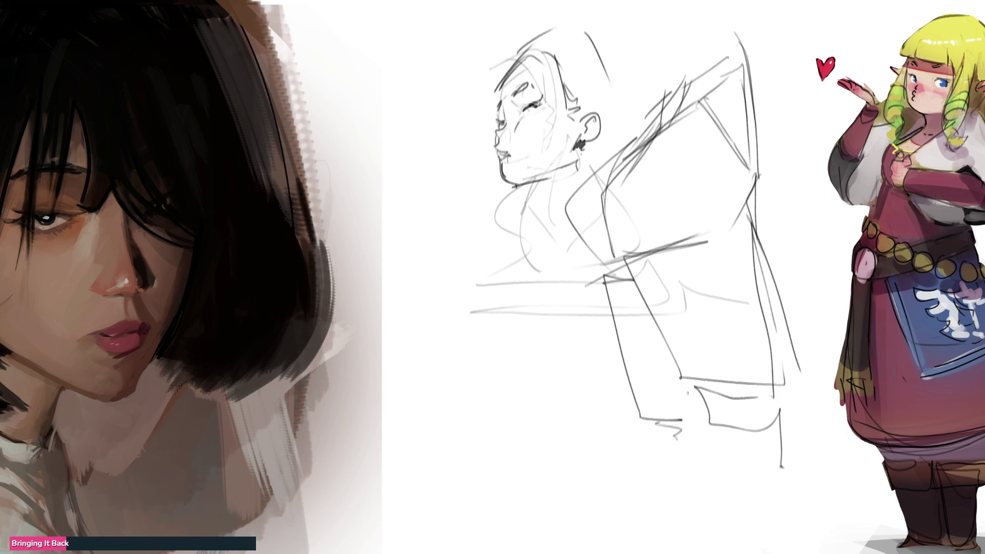
{"action": "mouse_move", "coordinate": [781, 63]}
{"action": "left_mouse_down"}
{"action": "mouse_move", "coordinate": [767, 137]}
{"action": "mouse_move", "coordinate": [772, 118]}
{"action": "mouse_move", "coordinate": [746, 6]}
{"action": "mouse_move", "coordinate": [676, 77]}
{"action": "left_mouse_up"}
{"action": "mouse_move", "coordinate": [678, 43]}
{"action": "left_mouse_down"}
{"action": "mouse_move", "coordinate": [677, 76]}
{"action": "mouse_move", "coordinate": [739, 2]}
{"action": "left_mouse_up"}
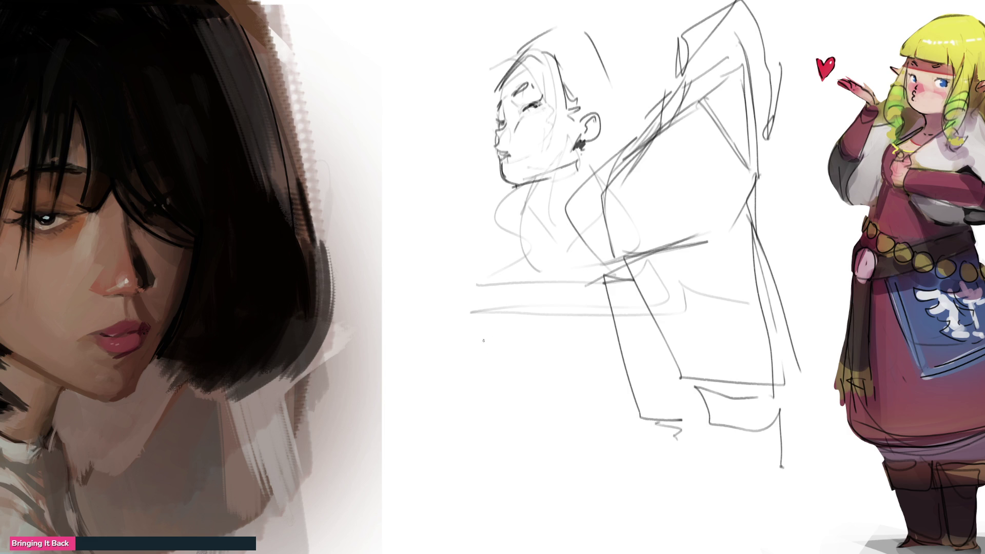
Sketch the neck, chest and lower torso lines, then fade the sketch across the figure.
{"action": "left_click_drag", "start_coordinate": [445, 314], "coordinate": [452, 354]}
{"action": "left_click_drag", "start_coordinate": [530, 181], "coordinate": [555, 234]}
{"action": "left_click_drag", "start_coordinate": [536, 201], "coordinate": [563, 270]}
{"action": "left_click_drag", "start_coordinate": [579, 153], "coordinate": [571, 188]}
{"action": "left_click_drag", "start_coordinate": [544, 237], "coordinate": [546, 308]}
{"action": "mouse_move", "coordinate": [540, 223]}
{"action": "left_mouse_down"}
{"action": "mouse_move", "coordinate": [510, 327]}
{"action": "mouse_move", "coordinate": [553, 279]}
{"action": "mouse_move", "coordinate": [537, 350]}
{"action": "left_mouse_up"}
{"action": "left_click_drag", "start_coordinate": [551, 281], "coordinate": [501, 403]}
{"action": "mouse_move", "coordinate": [565, 321]}
{"action": "left_mouse_down"}
{"action": "mouse_move", "coordinate": [503, 400]}
{"action": "mouse_move", "coordinate": [577, 432]}
{"action": "mouse_move", "coordinate": [621, 432]}
{"action": "left_mouse_up"}
{"action": "left_click_drag", "start_coordinate": [573, 345], "coordinate": [607, 392]}
{"action": "mouse_move", "coordinate": [618, 413]}
{"action": "left_mouse_down"}
{"action": "mouse_move", "coordinate": [600, 433]}
{"action": "mouse_move", "coordinate": [626, 433]}
{"action": "left_mouse_up"}
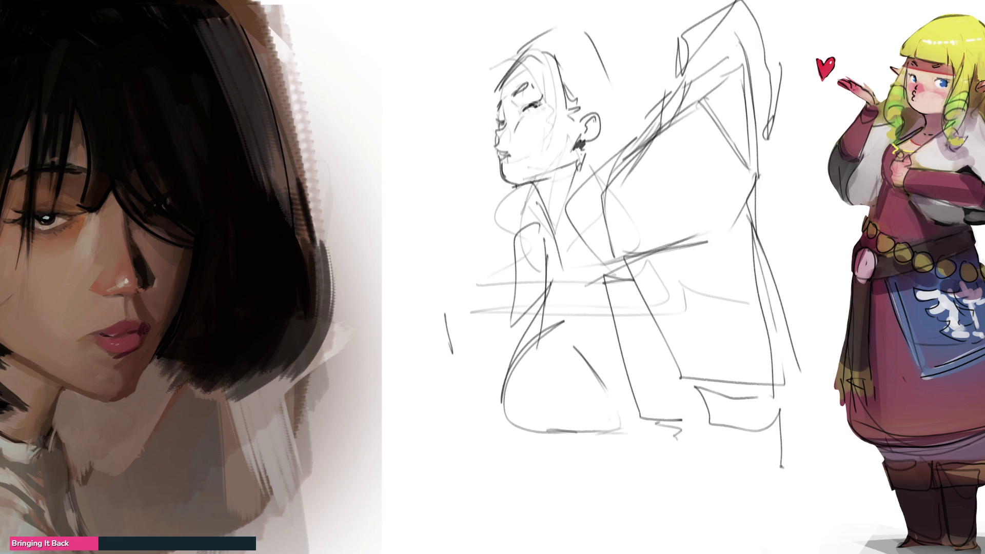
{"action": "mouse_move", "coordinate": [798, 228]}
{"action": "left_mouse_down"}
{"action": "mouse_move", "coordinate": [718, 354]}
{"action": "mouse_move", "coordinate": [831, 422]}
{"action": "mouse_move", "coordinate": [769, 452]}
{"action": "mouse_move", "coordinate": [674, 328]}
{"action": "mouse_move", "coordinate": [666, 179]}
{"action": "mouse_move", "coordinate": [503, 22]}
{"action": "left_mouse_up"}
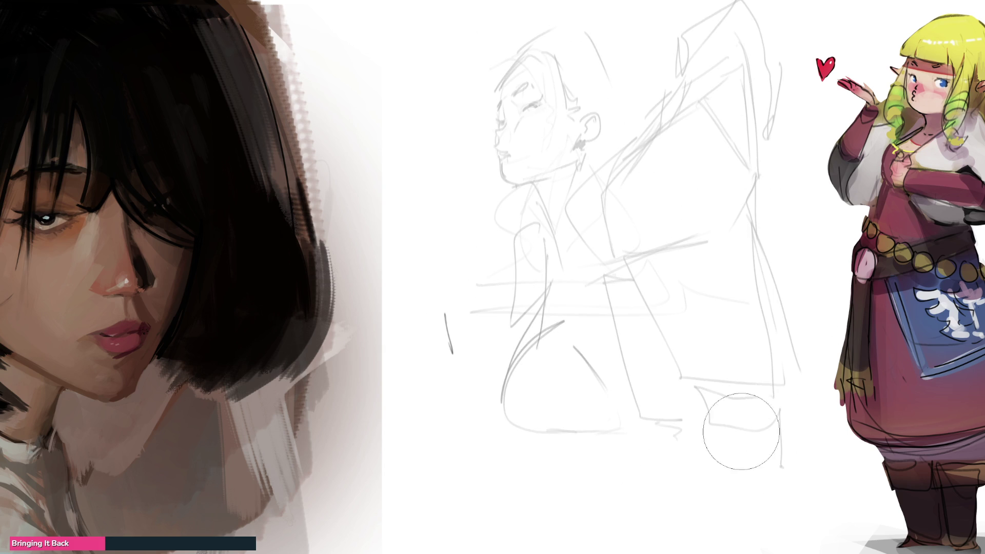
Draw the coat's shoulder diagonal, front line, right edge, zigzag lapels and hem.
{"action": "left_click_drag", "start_coordinate": [595, 322], "coordinate": [529, 354]}
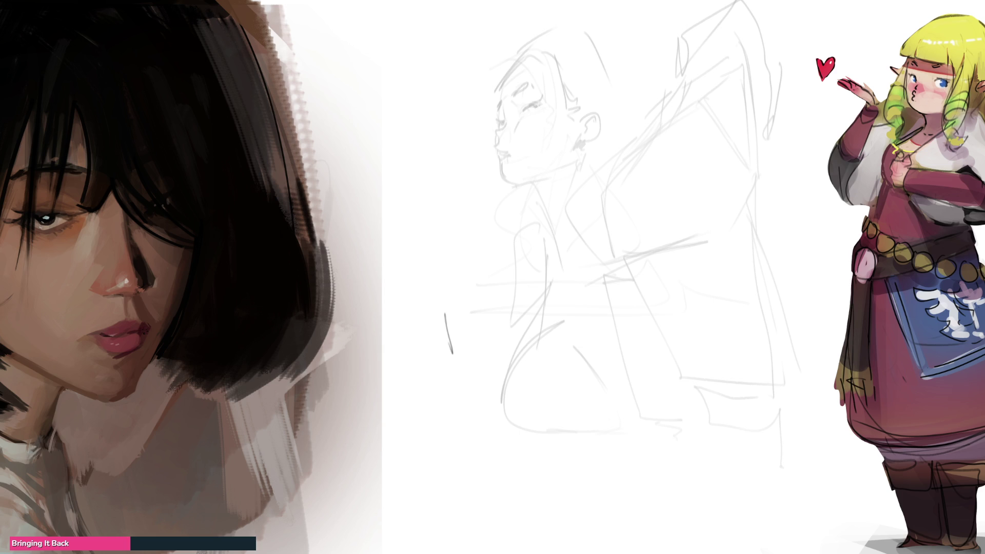
{"action": "left_click_drag", "start_coordinate": [630, 157], "coordinate": [682, 121]}
{"action": "mouse_move", "coordinate": [630, 160]}
{"action": "left_mouse_down"}
{"action": "mouse_move", "coordinate": [636, 189]}
{"action": "mouse_move", "coordinate": [655, 199]}
{"action": "left_mouse_up"}
{"action": "left_click", "coordinate": [625, 234]}
{"action": "mouse_move", "coordinate": [644, 232]}
{"action": "left_mouse_down"}
{"action": "mouse_move", "coordinate": [667, 315]}
{"action": "mouse_move", "coordinate": [693, 346]}
{"action": "left_mouse_up"}
{"action": "mouse_move", "coordinate": [734, 211]}
{"action": "left_mouse_down"}
{"action": "mouse_move", "coordinate": [734, 229]}
{"action": "mouse_move", "coordinate": [776, 92]}
{"action": "mouse_move", "coordinate": [767, 125]}
{"action": "left_mouse_up"}
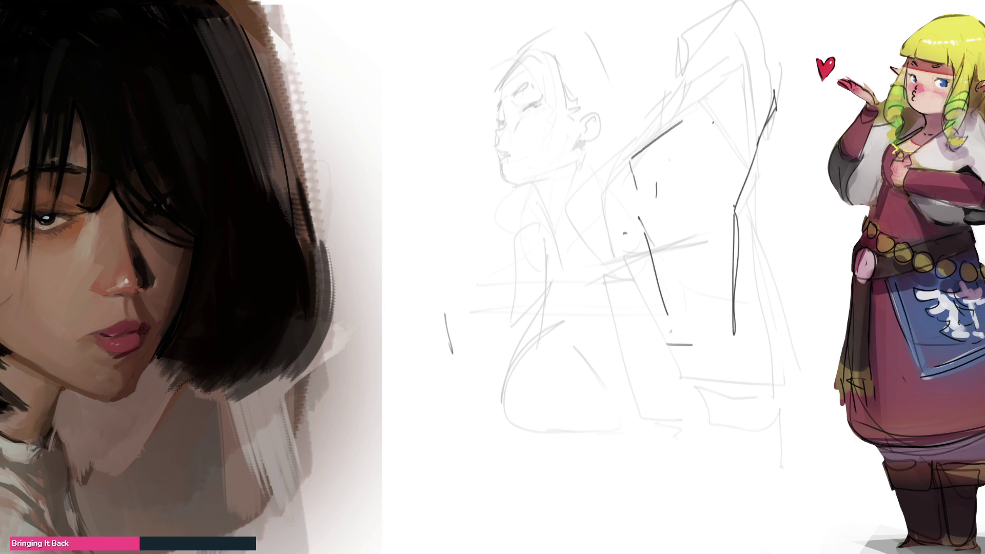
{"action": "mouse_move", "coordinate": [638, 135]}
{"action": "left_mouse_down"}
{"action": "mouse_move", "coordinate": [585, 177]}
{"action": "mouse_move", "coordinate": [593, 210]}
{"action": "left_mouse_up"}
{"action": "mouse_move", "coordinate": [583, 186]}
{"action": "left_mouse_down"}
{"action": "mouse_move", "coordinate": [613, 225]}
{"action": "mouse_move", "coordinate": [612, 284]}
{"action": "left_mouse_up"}
{"action": "left_click_drag", "start_coordinate": [595, 220], "coordinate": [618, 395]}
{"action": "left_click_drag", "start_coordinate": [648, 378], "coordinate": [637, 397]}
{"action": "left_click_drag", "start_coordinate": [639, 264], "coordinate": [662, 317]}
Draw the bent arm, raised sleeve, foot outline and belt-area strokes.
{"action": "mouse_move", "coordinate": [583, 192]}
{"action": "left_mouse_down"}
{"action": "mouse_move", "coordinate": [575, 235]}
{"action": "mouse_move", "coordinate": [609, 296]}
{"action": "left_mouse_up"}
{"action": "mouse_move", "coordinate": [747, 160]}
{"action": "left_mouse_down"}
{"action": "mouse_move", "coordinate": [813, 128]}
{"action": "mouse_move", "coordinate": [798, 138]}
{"action": "mouse_move", "coordinate": [816, 211]}
{"action": "mouse_move", "coordinate": [783, 292]}
{"action": "mouse_move", "coordinate": [820, 309]}
{"action": "mouse_move", "coordinate": [821, 262]}
{"action": "mouse_move", "coordinate": [832, 300]}
{"action": "left_mouse_up"}
{"action": "left_click_drag", "start_coordinate": [803, 295], "coordinate": [832, 302]}
{"action": "mouse_move", "coordinate": [830, 297]}
{"action": "left_mouse_down"}
{"action": "mouse_move", "coordinate": [845, 261]}
{"action": "mouse_move", "coordinate": [838, 275]}
{"action": "left_mouse_up"}
{"action": "mouse_move", "coordinate": [836, 227]}
{"action": "left_mouse_down"}
{"action": "mouse_move", "coordinate": [843, 243]}
{"action": "mouse_move", "coordinate": [855, 239]}
{"action": "left_mouse_up"}
{"action": "left_click_drag", "start_coordinate": [829, 297], "coordinate": [819, 310]}
{"action": "left_click_drag", "start_coordinate": [852, 268], "coordinate": [829, 299]}
{"action": "left_click_drag", "start_coordinate": [858, 241], "coordinate": [867, 206]}
Draw the back diagonal, coat top edge, right-side diagonals and inner coat details.
{"action": "left_click_drag", "start_coordinate": [614, 148], "coordinate": [688, 54]}
{"action": "mouse_move", "coordinate": [662, 81]}
{"action": "left_mouse_down"}
{"action": "mouse_move", "coordinate": [686, 56]}
{"action": "mouse_move", "coordinate": [769, 21]}
{"action": "mouse_move", "coordinate": [774, 53]}
{"action": "left_mouse_up"}
{"action": "left_click_drag", "start_coordinate": [672, 23], "coordinate": [682, 63]}
{"action": "mouse_move", "coordinate": [671, 45]}
{"action": "left_mouse_down"}
{"action": "mouse_move", "coordinate": [720, 1]}
{"action": "mouse_move", "coordinate": [776, 49]}
{"action": "left_mouse_up"}
{"action": "left_click_drag", "start_coordinate": [774, 15], "coordinate": [831, 106]}
{"action": "left_click_drag", "start_coordinate": [787, 46], "coordinate": [866, 159]}
{"action": "left_click_drag", "start_coordinate": [768, 152], "coordinate": [812, 188]}
{"action": "mouse_move", "coordinate": [858, 155]}
{"action": "left_mouse_down"}
{"action": "mouse_move", "coordinate": [875, 195]}
{"action": "mouse_move", "coordinate": [866, 220]}
{"action": "left_mouse_up"}
{"action": "mouse_move", "coordinate": [742, 165]}
{"action": "left_mouse_down"}
{"action": "mouse_move", "coordinate": [800, 134]}
{"action": "mouse_move", "coordinate": [815, 190]}
{"action": "left_mouse_up"}
{"action": "left_click_drag", "start_coordinate": [811, 185], "coordinate": [790, 218]}
{"action": "left_click_drag", "start_coordinate": [777, 156], "coordinate": [738, 184]}
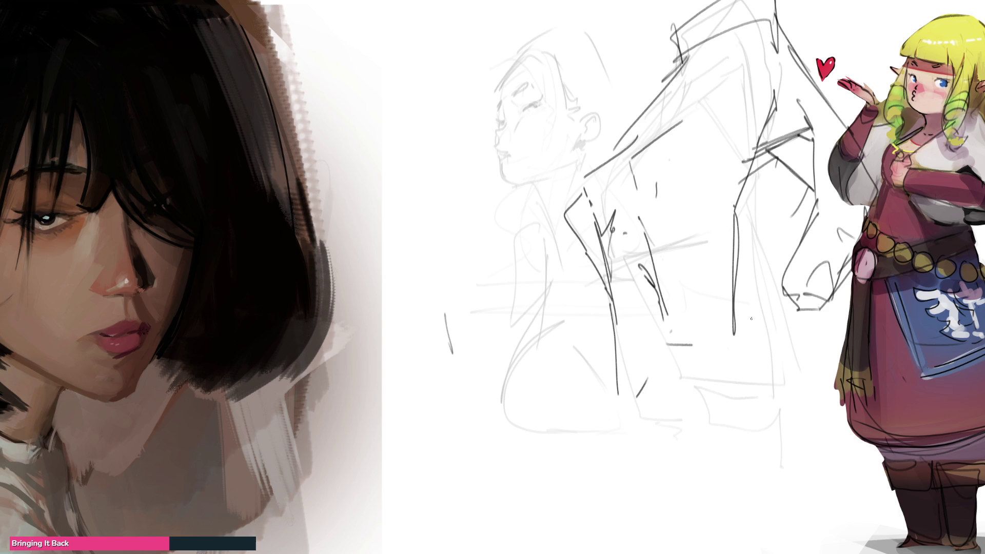
Add base and ground lines beneath the figure's foot.
{"action": "mouse_move", "coordinate": [677, 369]}
{"action": "left_mouse_down"}
{"action": "mouse_move", "coordinate": [741, 365]}
{"action": "mouse_move", "coordinate": [757, 393]}
{"action": "left_mouse_up"}
{"action": "mouse_move", "coordinate": [743, 338]}
{"action": "left_mouse_down"}
{"action": "mouse_move", "coordinate": [786, 378]}
{"action": "mouse_move", "coordinate": [756, 394]}
{"action": "mouse_move", "coordinate": [804, 394]}
{"action": "mouse_move", "coordinate": [761, 405]}
{"action": "mouse_move", "coordinate": [792, 410]}
{"action": "left_mouse_up"}
{"action": "mouse_move", "coordinate": [616, 313]}
{"action": "left_mouse_down"}
{"action": "mouse_move", "coordinate": [621, 374]}
{"action": "mouse_move", "coordinate": [706, 391]}
{"action": "mouse_move", "coordinate": [657, 370]}
{"action": "left_mouse_up"}
{"action": "mouse_move", "coordinate": [696, 404]}
{"action": "left_mouse_down"}
{"action": "mouse_move", "coordinate": [752, 407]}
{"action": "mouse_move", "coordinate": [740, 411]}
{"action": "left_mouse_up"}
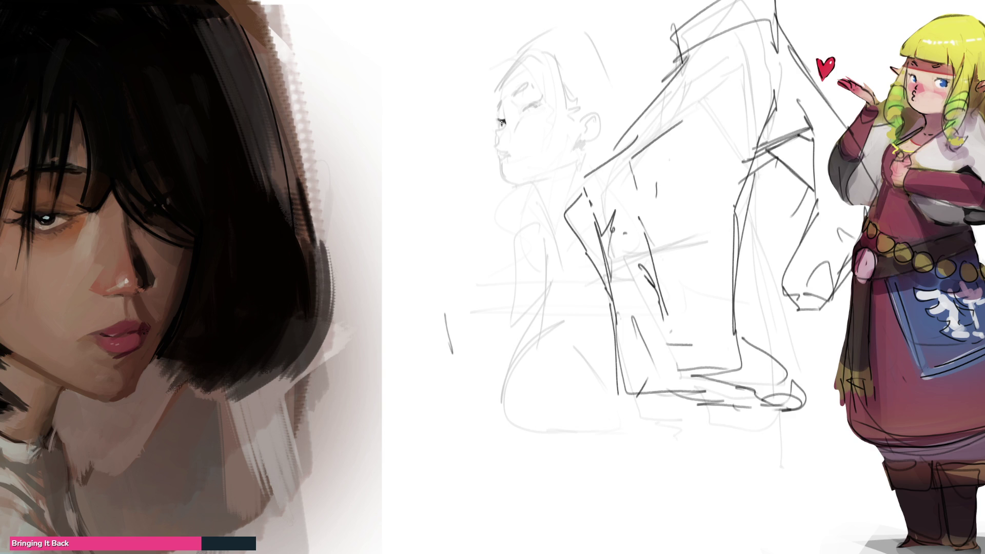
Draw the chin, jawline, neck curve, mouth line and closed eyelid on the face.
{"action": "left_click_drag", "start_coordinate": [499, 104], "coordinate": [501, 105]}
{"action": "mouse_move", "coordinate": [503, 167]}
{"action": "left_mouse_down"}
{"action": "mouse_move", "coordinate": [510, 183]}
{"action": "mouse_move", "coordinate": [543, 176]}
{"action": "mouse_move", "coordinate": [536, 189]}
{"action": "mouse_move", "coordinate": [554, 214]}
{"action": "left_mouse_up"}
{"action": "left_click_drag", "start_coordinate": [557, 181], "coordinate": [553, 238]}
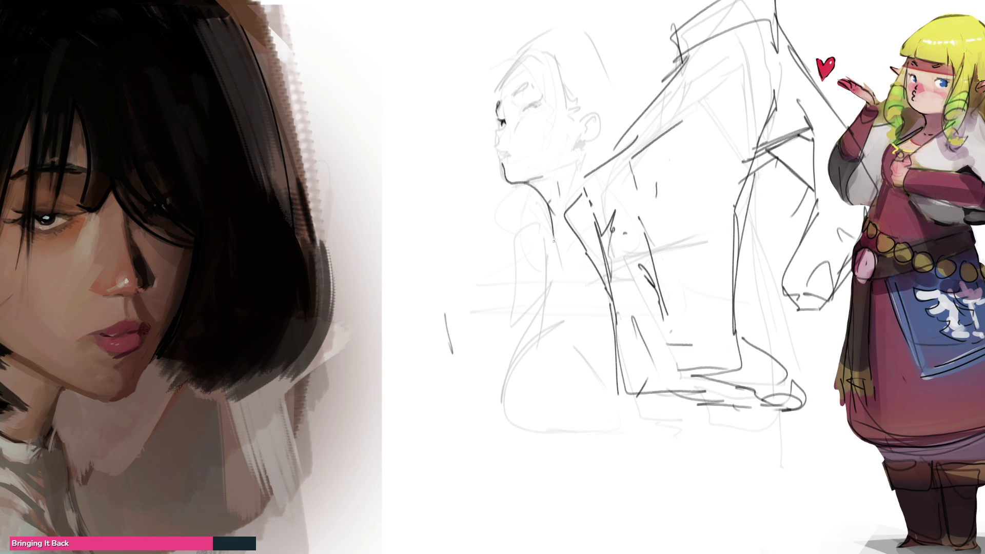
{"action": "mouse_move", "coordinate": [500, 152]}
{"action": "left_mouse_down"}
{"action": "mouse_move", "coordinate": [520, 150]}
{"action": "mouse_move", "coordinate": [505, 160]}
{"action": "mouse_move", "coordinate": [498, 133]}
{"action": "left_mouse_up"}
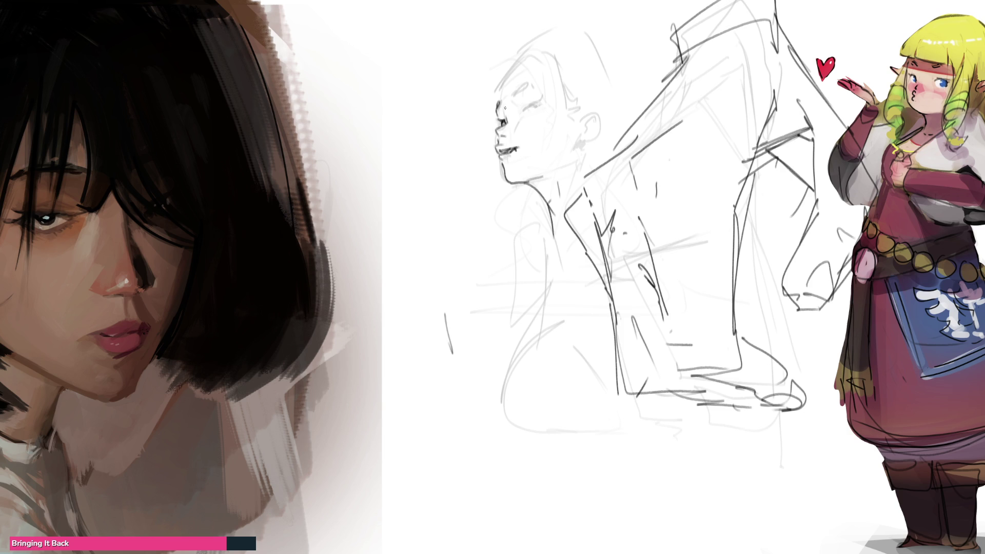
{"action": "mouse_move", "coordinate": [512, 97]}
{"action": "left_mouse_down"}
{"action": "mouse_move", "coordinate": [528, 83]}
{"action": "mouse_move", "coordinate": [534, 105]}
{"action": "mouse_move", "coordinate": [525, 102]}
{"action": "left_mouse_up"}
{"action": "left_click_drag", "start_coordinate": [521, 118], "coordinate": [537, 106]}
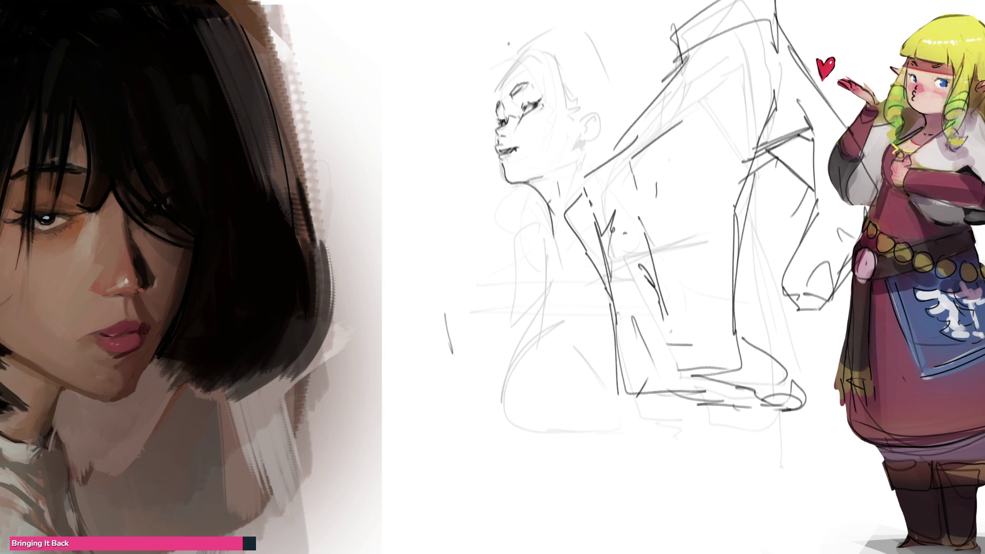
Outline the forehead, the arc over the head, back of head, and ear details.
{"action": "mouse_move", "coordinate": [499, 87]}
{"action": "left_mouse_down"}
{"action": "mouse_move", "coordinate": [493, 111]}
{"action": "mouse_move", "coordinate": [518, 58]}
{"action": "mouse_move", "coordinate": [563, 69]}
{"action": "mouse_move", "coordinate": [584, 108]}
{"action": "left_mouse_up"}
{"action": "left_click_drag", "start_coordinate": [504, 65], "coordinate": [593, 16]}
{"action": "mouse_move", "coordinate": [593, 28]}
{"action": "left_mouse_down"}
{"action": "mouse_move", "coordinate": [615, 74]}
{"action": "mouse_move", "coordinate": [640, 86]}
{"action": "left_mouse_up"}
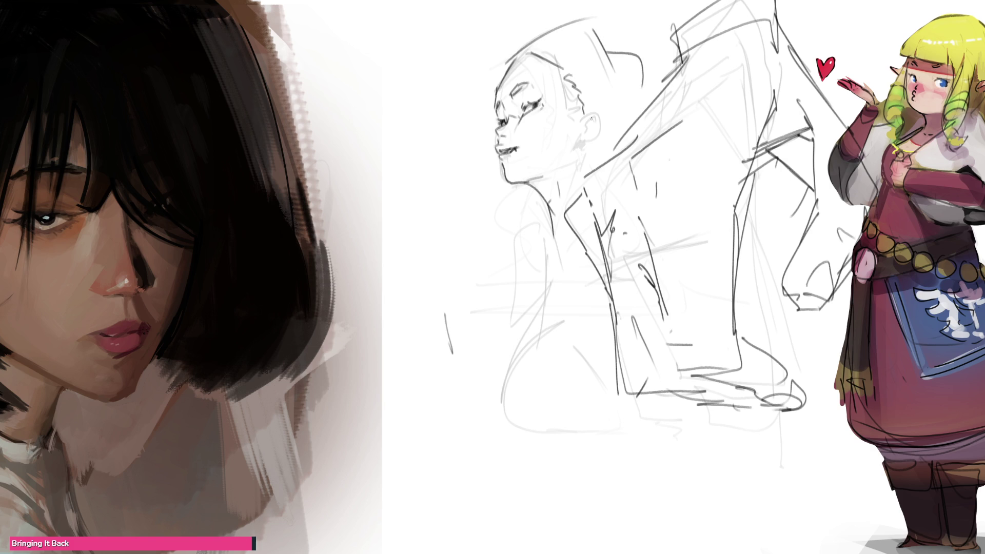
{"action": "mouse_move", "coordinate": [583, 112]}
{"action": "left_mouse_down"}
{"action": "mouse_move", "coordinate": [608, 123]}
{"action": "mouse_move", "coordinate": [586, 135]}
{"action": "mouse_move", "coordinate": [592, 119]}
{"action": "left_mouse_up"}
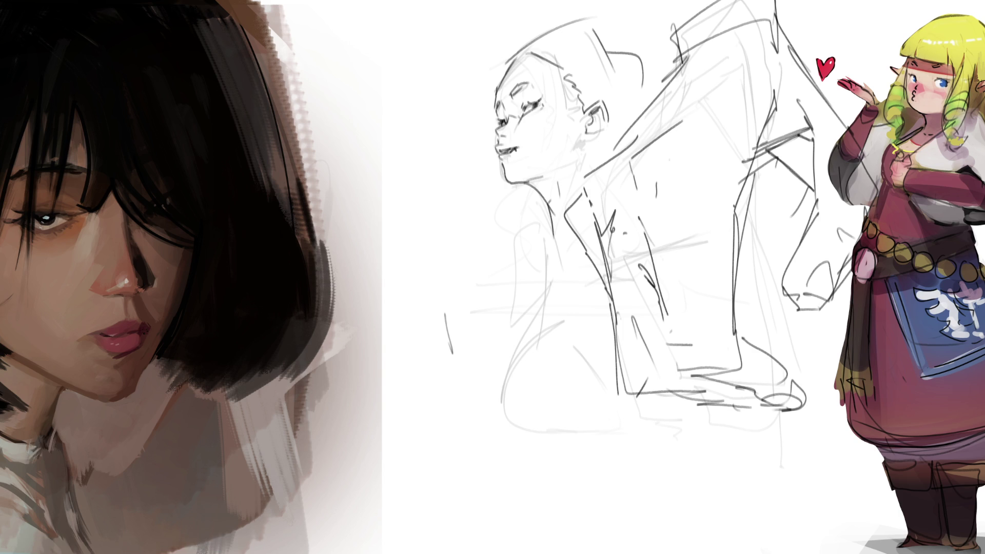
{"action": "left_click_drag", "start_coordinate": [588, 126], "coordinate": [594, 120]}
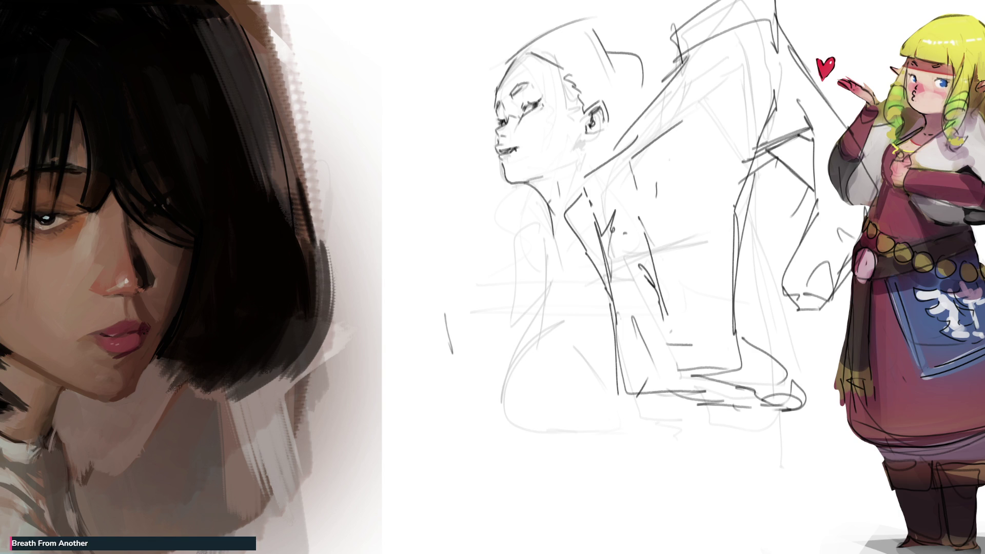
Draw the dark line below the ear and the neck-to-shoulder strokes.
{"action": "mouse_move", "coordinate": [584, 136]}
{"action": "left_mouse_down"}
{"action": "mouse_move", "coordinate": [583, 176]}
{"action": "mouse_move", "coordinate": [535, 259]}
{"action": "left_mouse_up"}
{"action": "left_click_drag", "start_coordinate": [543, 207], "coordinate": [515, 267]}
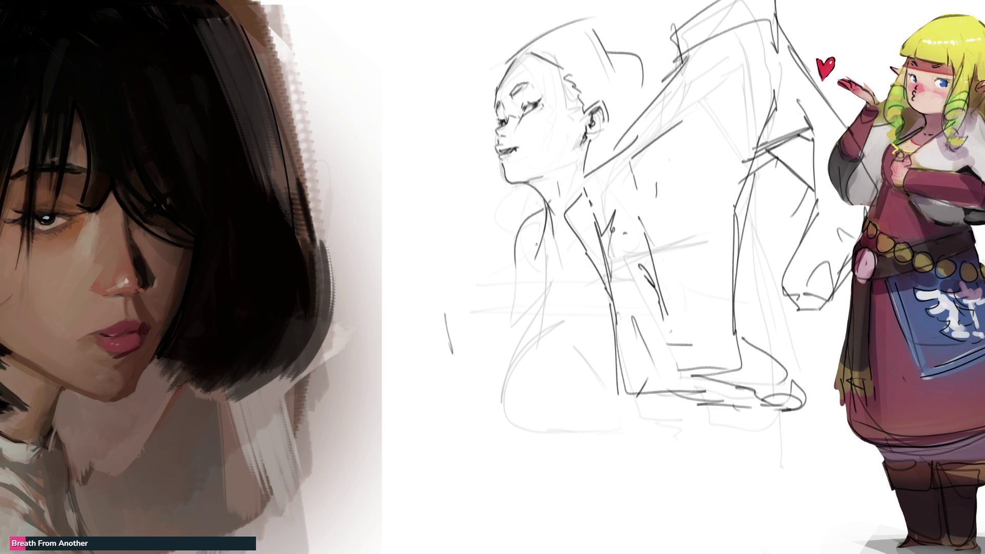
{"action": "left_click_drag", "start_coordinate": [596, 147], "coordinate": [589, 170]}
{"action": "mouse_move", "coordinate": [585, 172]}
{"action": "left_mouse_down"}
{"action": "mouse_move", "coordinate": [560, 188]}
{"action": "mouse_move", "coordinate": [615, 133]}
{"action": "mouse_move", "coordinate": [622, 140]}
{"action": "left_mouse_up"}
Sketch flowing hair strokes and shoulder curves around the middle figure's head and neck.
{"action": "left_click_drag", "start_coordinate": [490, 171], "coordinate": [519, 226]}
{"action": "left_click_drag", "start_coordinate": [504, 265], "coordinate": [491, 314]}
{"action": "mouse_move", "coordinate": [507, 53]}
{"action": "left_mouse_down"}
{"action": "mouse_move", "coordinate": [480, 100]}
{"action": "mouse_move", "coordinate": [536, 16]}
{"action": "left_mouse_up"}
{"action": "left_click_drag", "start_coordinate": [554, 8], "coordinate": [568, 33]}
{"action": "mouse_move", "coordinate": [444, 226]}
{"action": "left_mouse_down"}
{"action": "mouse_move", "coordinate": [477, 280]}
{"action": "mouse_move", "coordinate": [473, 315]}
{"action": "left_mouse_up"}
{"action": "left_click_drag", "start_coordinate": [461, 329], "coordinate": [464, 363]}
{"action": "left_click_drag", "start_coordinate": [506, 298], "coordinate": [465, 377]}
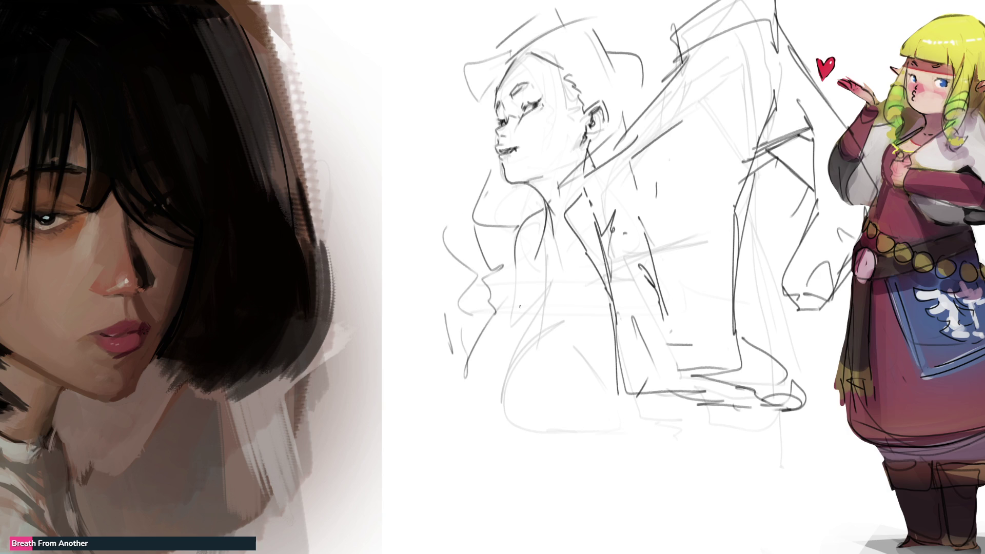
{"action": "left_click_drag", "start_coordinate": [539, 205], "coordinate": [519, 309]}
{"action": "left_click_drag", "start_coordinate": [536, 249], "coordinate": [527, 294]}
{"action": "mouse_move", "coordinate": [556, 263]}
{"action": "left_mouse_down"}
{"action": "mouse_move", "coordinate": [511, 308]}
{"action": "mouse_move", "coordinate": [482, 376]}
{"action": "left_mouse_up"}
{"action": "left_click_drag", "start_coordinate": [493, 333], "coordinate": [568, 299]}
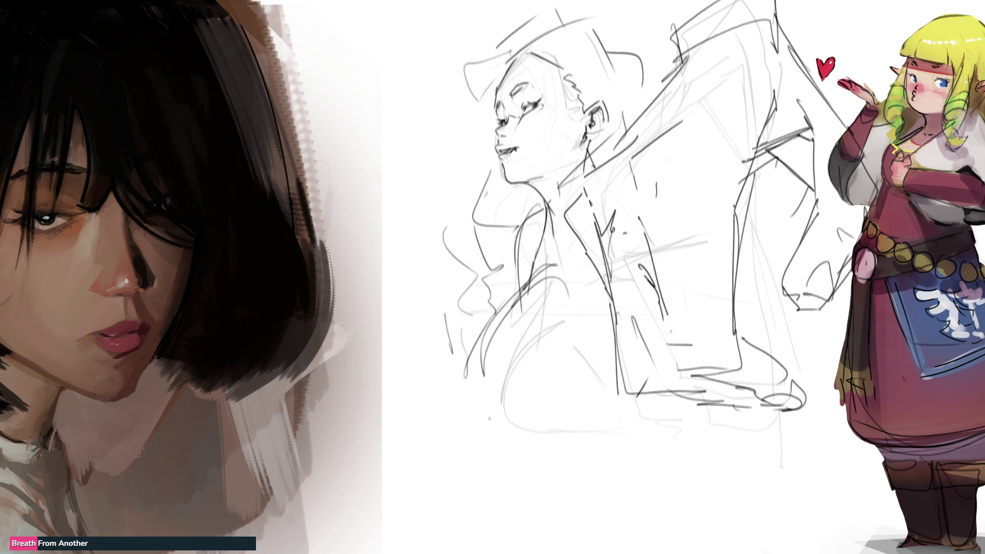
Draw an arched shape below the figure with an inner loop and a larger arch over it.
{"action": "mouse_move", "coordinate": [508, 382]}
{"action": "left_mouse_down"}
{"action": "mouse_move", "coordinate": [585, 377]}
{"action": "mouse_move", "coordinate": [588, 386]}
{"action": "left_mouse_up"}
{"action": "left_click_drag", "start_coordinate": [515, 409], "coordinate": [572, 405]}
{"action": "left_click_drag", "start_coordinate": [588, 352], "coordinate": [599, 394]}
{"action": "left_click_drag", "start_coordinate": [599, 393], "coordinate": [566, 408]}
{"action": "mouse_move", "coordinate": [524, 346]}
{"action": "left_mouse_down"}
{"action": "mouse_move", "coordinate": [529, 382]}
{"action": "mouse_move", "coordinate": [583, 390]}
{"action": "mouse_move", "coordinate": [554, 406]}
{"action": "mouse_move", "coordinate": [574, 397]}
{"action": "mouse_move", "coordinate": [588, 367]}
{"action": "left_mouse_up"}
{"action": "mouse_move", "coordinate": [574, 324]}
{"action": "left_mouse_down"}
{"action": "mouse_move", "coordinate": [596, 370]}
{"action": "mouse_move", "coordinate": [534, 411]}
{"action": "left_mouse_up"}
{"action": "left_click_drag", "start_coordinate": [580, 380], "coordinate": [580, 355]}
{"action": "mouse_move", "coordinate": [547, 344]}
{"action": "left_mouse_down"}
{"action": "mouse_move", "coordinate": [571, 313]}
{"action": "mouse_move", "coordinate": [603, 362]}
{"action": "left_mouse_up"}
{"action": "mouse_move", "coordinate": [604, 327]}
{"action": "left_mouse_down"}
{"action": "mouse_move", "coordinate": [601, 310]}
{"action": "mouse_move", "coordinate": [560, 314]}
{"action": "left_mouse_up"}
{"action": "left_click_drag", "start_coordinate": [519, 339], "coordinate": [608, 319]}
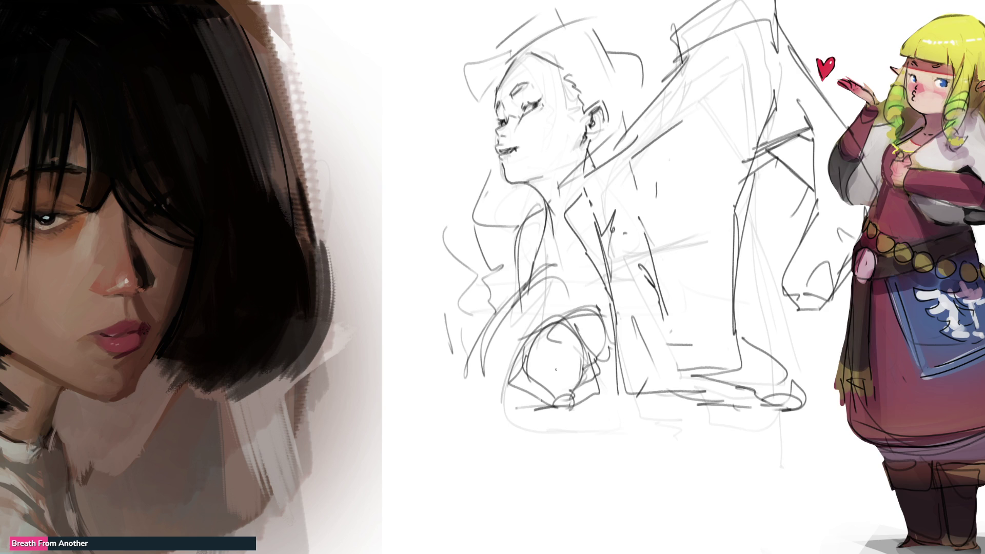
Sketch a hand at the figure's left, plus a triangular shape and long diagonal ground lines.
{"action": "mouse_move", "coordinate": [416, 339]}
{"action": "left_mouse_down"}
{"action": "mouse_move", "coordinate": [447, 306]}
{"action": "mouse_move", "coordinate": [461, 353]}
{"action": "mouse_move", "coordinate": [447, 370]}
{"action": "left_mouse_up"}
{"action": "left_click_drag", "start_coordinate": [468, 320], "coordinate": [454, 336]}
{"action": "mouse_move", "coordinate": [460, 344]}
{"action": "left_mouse_down"}
{"action": "mouse_move", "coordinate": [454, 373]}
{"action": "mouse_move", "coordinate": [431, 370]}
{"action": "mouse_move", "coordinate": [454, 376]}
{"action": "mouse_move", "coordinate": [393, 367]}
{"action": "left_mouse_up"}
{"action": "left_click_drag", "start_coordinate": [437, 377], "coordinate": [472, 390]}
{"action": "left_click_drag", "start_coordinate": [447, 392], "coordinate": [613, 438]}
{"action": "left_click_drag", "start_coordinate": [683, 439], "coordinate": [460, 376]}
{"action": "left_click_drag", "start_coordinate": [631, 392], "coordinate": [693, 413]}
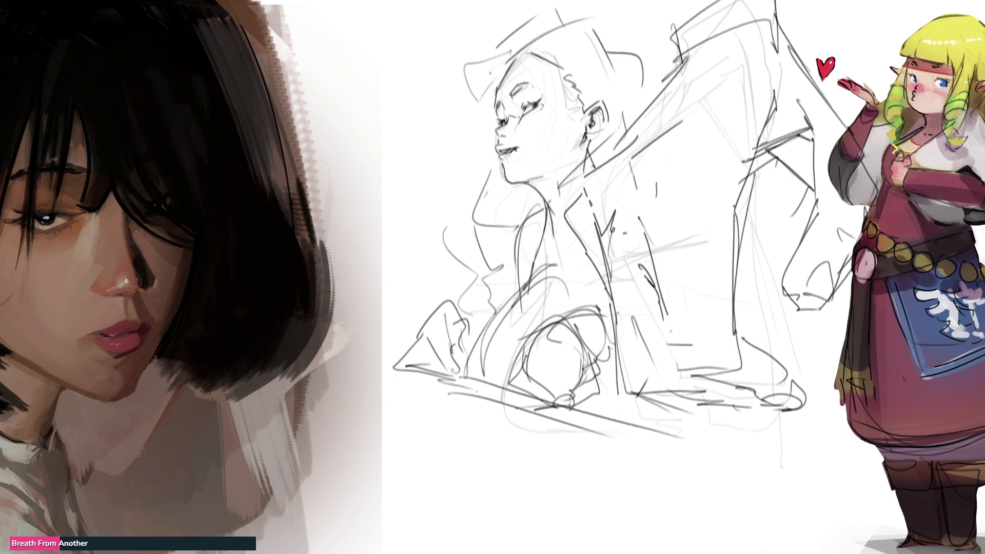
Add sweeping hair strokes and a bracket line around the top of the head.
{"action": "mouse_move", "coordinate": [530, 43]}
{"action": "left_mouse_down"}
{"action": "mouse_move", "coordinate": [436, 147]}
{"action": "mouse_move", "coordinate": [481, 132]}
{"action": "left_mouse_up"}
{"action": "mouse_move", "coordinate": [513, 49]}
{"action": "left_mouse_down"}
{"action": "mouse_move", "coordinate": [431, 108]}
{"action": "mouse_move", "coordinate": [405, 113]}
{"action": "mouse_move", "coordinate": [413, 57]}
{"action": "mouse_move", "coordinate": [519, 50]}
{"action": "mouse_move", "coordinate": [462, 196]}
{"action": "mouse_move", "coordinate": [483, 187]}
{"action": "left_mouse_up"}
{"action": "mouse_move", "coordinate": [558, 18]}
{"action": "left_mouse_down"}
{"action": "mouse_move", "coordinate": [655, 61]}
{"action": "mouse_move", "coordinate": [588, 148]}
{"action": "left_mouse_up"}
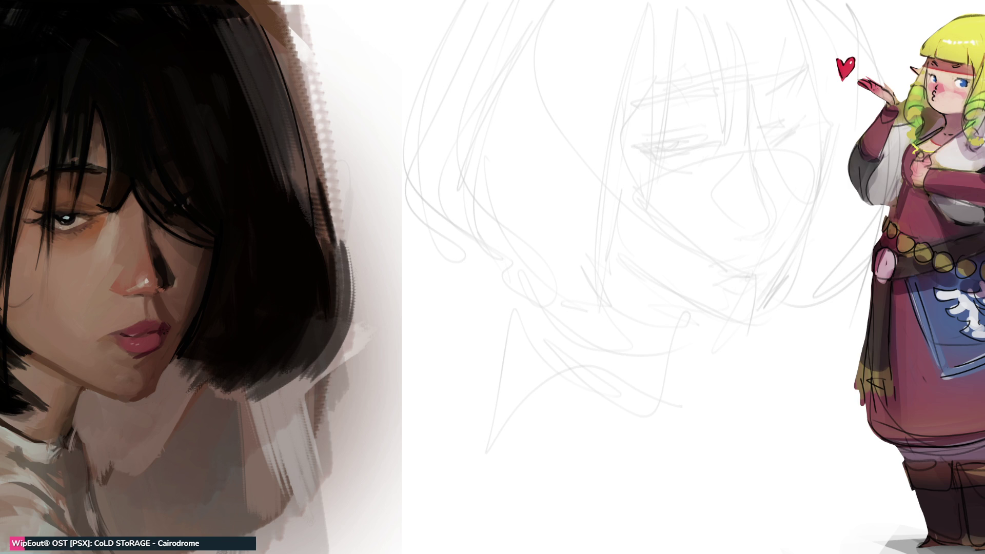
{"action": "mouse_move", "coordinate": [598, 51]}
{"action": "left_mouse_down"}
{"action": "mouse_move", "coordinate": [590, 93]}
{"action": "mouse_move", "coordinate": [590, 68]}
{"action": "left_mouse_up"}
Rough in a small glyph-like sketch near the top edge, with a circle below it.
{"action": "mouse_move", "coordinate": [598, 52]}
{"action": "left_mouse_down"}
{"action": "mouse_move", "coordinate": [611, 45]}
{"action": "mouse_move", "coordinate": [616, 56]}
{"action": "left_mouse_up"}
{"action": "mouse_move", "coordinate": [601, 47]}
{"action": "left_mouse_down"}
{"action": "mouse_move", "coordinate": [597, 73]}
{"action": "mouse_move", "coordinate": [617, 78]}
{"action": "left_mouse_up"}
{"action": "mouse_move", "coordinate": [626, 40]}
{"action": "left_mouse_down"}
{"action": "mouse_move", "coordinate": [628, 80]}
{"action": "mouse_move", "coordinate": [596, 93]}
{"action": "left_mouse_up"}
{"action": "left_click_drag", "start_coordinate": [594, 79], "coordinate": [613, 65]}
{"action": "mouse_move", "coordinate": [631, 32]}
{"action": "left_mouse_down"}
{"action": "mouse_move", "coordinate": [631, 94]}
{"action": "mouse_move", "coordinate": [645, 82]}
{"action": "left_mouse_up"}
{"action": "mouse_move", "coordinate": [643, 80]}
{"action": "left_mouse_down"}
{"action": "mouse_move", "coordinate": [631, 100]}
{"action": "mouse_move", "coordinate": [671, 74]}
{"action": "left_mouse_up"}
{"action": "mouse_move", "coordinate": [636, 40]}
{"action": "left_mouse_down"}
{"action": "mouse_move", "coordinate": [667, 42]}
{"action": "mouse_move", "coordinate": [673, 82]}
{"action": "mouse_move", "coordinate": [688, 85]}
{"action": "mouse_move", "coordinate": [636, 58]}
{"action": "left_mouse_up"}
{"action": "mouse_move", "coordinate": [615, 48]}
{"action": "left_mouse_down"}
{"action": "mouse_move", "coordinate": [640, 30]}
{"action": "mouse_move", "coordinate": [612, 38]}
{"action": "left_mouse_up"}
{"action": "mouse_move", "coordinate": [610, 35]}
{"action": "left_mouse_down"}
{"action": "mouse_move", "coordinate": [652, 33]}
{"action": "mouse_move", "coordinate": [658, 1]}
{"action": "left_mouse_up"}
{"action": "mouse_move", "coordinate": [602, 94]}
{"action": "left_mouse_down"}
{"action": "mouse_move", "coordinate": [605, 136]}
{"action": "mouse_move", "coordinate": [615, 100]}
{"action": "mouse_move", "coordinate": [605, 93]}
{"action": "mouse_move", "coordinate": [635, 135]}
{"action": "mouse_move", "coordinate": [661, 115]}
{"action": "left_mouse_up"}
Hatch shading under the circle and sketch a hand and long forearm with a cuff.
{"action": "mouse_move", "coordinate": [647, 133]}
{"action": "left_mouse_down"}
{"action": "mouse_move", "coordinate": [620, 139]}
{"action": "mouse_move", "coordinate": [607, 158]}
{"action": "mouse_move", "coordinate": [575, 156]}
{"action": "left_mouse_up"}
{"action": "left_click_drag", "start_coordinate": [601, 141], "coordinate": [570, 167]}
{"action": "mouse_move", "coordinate": [570, 167]}
{"action": "left_mouse_down"}
{"action": "mouse_move", "coordinate": [589, 170]}
{"action": "mouse_move", "coordinate": [586, 160]}
{"action": "left_mouse_up"}
{"action": "mouse_move", "coordinate": [568, 162]}
{"action": "left_mouse_down"}
{"action": "mouse_move", "coordinate": [556, 230]}
{"action": "mouse_move", "coordinate": [581, 209]}
{"action": "left_mouse_up"}
{"action": "left_click_drag", "start_coordinate": [581, 211], "coordinate": [566, 251]}
{"action": "left_click_drag", "start_coordinate": [576, 177], "coordinate": [582, 236]}
{"action": "left_click_drag", "start_coordinate": [577, 234], "coordinate": [570, 242]}
Sketch the figure's curved legs, with a vertical line and zigzag strokes to the right.
{"action": "left_click_drag", "start_coordinate": [594, 191], "coordinate": [574, 237]}
{"action": "mouse_move", "coordinate": [610, 179]}
{"action": "left_mouse_down"}
{"action": "mouse_move", "coordinate": [575, 215]}
{"action": "mouse_move", "coordinate": [617, 236]}
{"action": "left_mouse_up"}
{"action": "left_click_drag", "start_coordinate": [629, 180], "coordinate": [618, 237]}
{"action": "mouse_move", "coordinate": [627, 159]}
{"action": "left_mouse_down"}
{"action": "mouse_move", "coordinate": [608, 183]}
{"action": "mouse_move", "coordinate": [641, 147]}
{"action": "left_mouse_up"}
{"action": "mouse_move", "coordinate": [654, 128]}
{"action": "left_mouse_down"}
{"action": "mouse_move", "coordinate": [655, 163]}
{"action": "mouse_move", "coordinate": [631, 191]}
{"action": "left_mouse_up"}
{"action": "mouse_move", "coordinate": [655, 188]}
{"action": "left_mouse_down"}
{"action": "mouse_move", "coordinate": [670, 151]}
{"action": "mouse_move", "coordinate": [684, 145]}
{"action": "left_mouse_up"}
{"action": "mouse_move", "coordinate": [680, 149]}
{"action": "left_mouse_down"}
{"action": "mouse_move", "coordinate": [682, 222]}
{"action": "mouse_move", "coordinate": [754, 194]}
{"action": "left_mouse_up"}
{"action": "mouse_move", "coordinate": [691, 234]}
{"action": "left_mouse_down"}
{"action": "mouse_move", "coordinate": [783, 193]}
{"action": "mouse_move", "coordinate": [729, 220]}
{"action": "mouse_move", "coordinate": [626, 243]}
{"action": "mouse_move", "coordinate": [667, 252]}
{"action": "mouse_move", "coordinate": [629, 296]}
{"action": "mouse_move", "coordinate": [660, 250]}
{"action": "mouse_move", "coordinate": [678, 300]}
{"action": "mouse_move", "coordinate": [672, 329]}
{"action": "left_mouse_up"}
Draw pointed legs and zigzags down to the canvas bottom, then fade the sketch layer to 50% opacity.
{"action": "mouse_move", "coordinate": [606, 259]}
{"action": "left_mouse_down"}
{"action": "mouse_move", "coordinate": [617, 303]}
{"action": "mouse_move", "coordinate": [646, 344]}
{"action": "left_mouse_up"}
{"action": "mouse_move", "coordinate": [689, 259]}
{"action": "left_mouse_down"}
{"action": "mouse_move", "coordinate": [680, 327]}
{"action": "mouse_move", "coordinate": [710, 303]}
{"action": "left_mouse_up"}
{"action": "mouse_move", "coordinate": [656, 253]}
{"action": "left_mouse_down"}
{"action": "mouse_move", "coordinate": [705, 292]}
{"action": "mouse_move", "coordinate": [744, 359]}
{"action": "mouse_move", "coordinate": [621, 349]}
{"action": "left_mouse_up"}
{"action": "mouse_move", "coordinate": [590, 310]}
{"action": "left_mouse_down"}
{"action": "mouse_move", "coordinate": [649, 395]}
{"action": "mouse_move", "coordinate": [634, 328]}
{"action": "left_mouse_up"}
{"action": "mouse_move", "coordinate": [659, 354]}
{"action": "left_mouse_down"}
{"action": "mouse_move", "coordinate": [706, 328]}
{"action": "mouse_move", "coordinate": [671, 415]}
{"action": "mouse_move", "coordinate": [704, 437]}
{"action": "left_mouse_up"}
{"action": "mouse_move", "coordinate": [748, 353]}
{"action": "left_mouse_down"}
{"action": "mouse_move", "coordinate": [739, 401]}
{"action": "mouse_move", "coordinate": [682, 490]}
{"action": "left_mouse_up"}
{"action": "mouse_move", "coordinate": [732, 436]}
{"action": "left_mouse_down"}
{"action": "mouse_move", "coordinate": [710, 544]}
{"action": "mouse_move", "coordinate": [738, 552]}
{"action": "left_mouse_up"}
{"action": "mouse_move", "coordinate": [611, 344]}
{"action": "left_mouse_down"}
{"action": "mouse_move", "coordinate": [584, 490]}
{"action": "mouse_move", "coordinate": [623, 482]}
{"action": "left_mouse_up"}
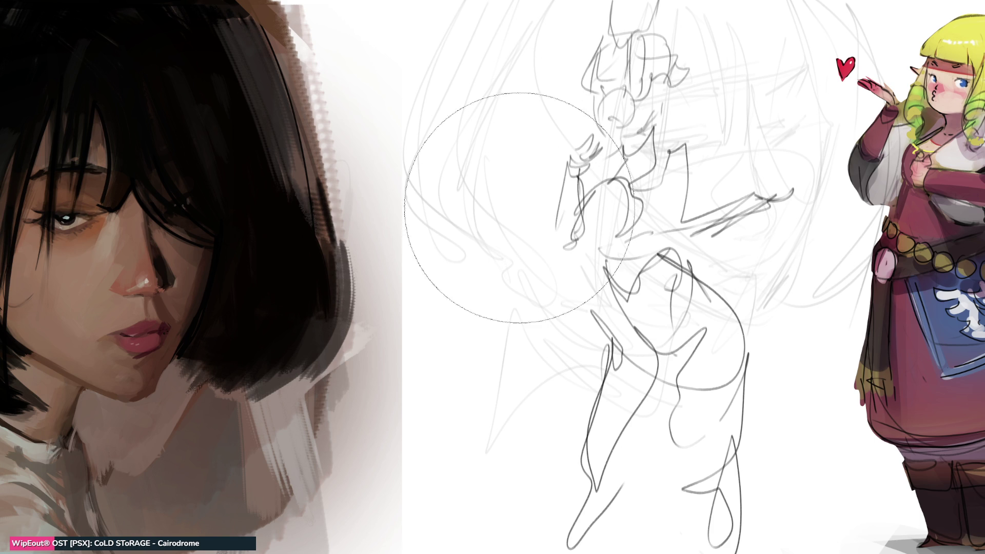
{"action": "key", "text": "5"}
{"action": "key", "text": "5"}
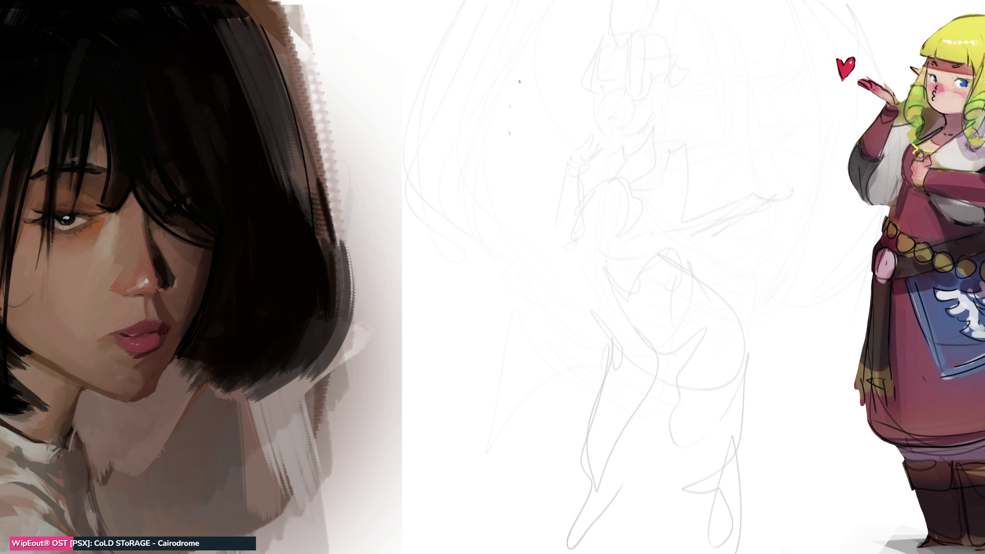
Draw the new figure's head with ear, jaw, neck and hair strands.
{"action": "left_click_drag", "start_coordinate": [520, 139], "coordinate": [546, 66]}
{"action": "mouse_move", "coordinate": [517, 103]}
{"action": "left_mouse_down"}
{"action": "mouse_move", "coordinate": [538, 143]}
{"action": "mouse_move", "coordinate": [585, 102]}
{"action": "mouse_move", "coordinate": [540, 159]}
{"action": "mouse_move", "coordinate": [558, 210]}
{"action": "left_mouse_up"}
{"action": "left_click_drag", "start_coordinate": [585, 128], "coordinate": [559, 212]}
{"action": "mouse_move", "coordinate": [507, 136]}
{"action": "left_mouse_down"}
{"action": "mouse_move", "coordinate": [523, 75]}
{"action": "mouse_move", "coordinate": [511, 152]}
{"action": "mouse_move", "coordinate": [528, 144]}
{"action": "left_mouse_up"}
{"action": "left_click_drag", "start_coordinate": [519, 81], "coordinate": [508, 159]}
{"action": "mouse_move", "coordinate": [512, 163]}
{"action": "left_mouse_down"}
{"action": "mouse_move", "coordinate": [534, 159]}
{"action": "mouse_move", "coordinate": [521, 187]}
{"action": "left_mouse_up"}
{"action": "mouse_move", "coordinate": [520, 185]}
{"action": "left_mouse_down"}
{"action": "mouse_move", "coordinate": [514, 196]}
{"action": "mouse_move", "coordinate": [485, 164]}
{"action": "mouse_move", "coordinate": [517, 204]}
{"action": "left_mouse_up"}
Sketch a long pointed blade in the raised hand and an arm outstretched to the right.
{"action": "left_click_drag", "start_coordinate": [426, 135], "coordinate": [459, 184]}
{"action": "left_click_drag", "start_coordinate": [440, 104], "coordinate": [471, 167]}
{"action": "mouse_move", "coordinate": [446, 131]}
{"action": "left_mouse_down"}
{"action": "mouse_move", "coordinate": [382, 10]}
{"action": "mouse_move", "coordinate": [472, 169]}
{"action": "mouse_move", "coordinate": [557, 210]}
{"action": "mouse_move", "coordinate": [595, 173]}
{"action": "mouse_move", "coordinate": [529, 257]}
{"action": "mouse_move", "coordinate": [609, 211]}
{"action": "left_mouse_up"}
{"action": "left_click_drag", "start_coordinate": [611, 179], "coordinate": [622, 222]}
{"action": "mouse_move", "coordinate": [626, 184]}
{"action": "left_mouse_down"}
{"action": "mouse_move", "coordinate": [673, 211]}
{"action": "mouse_move", "coordinate": [788, 222]}
{"action": "left_mouse_up"}
{"action": "mouse_move", "coordinate": [762, 225]}
{"action": "left_mouse_down"}
{"action": "mouse_move", "coordinate": [724, 231]}
{"action": "mouse_move", "coordinate": [815, 206]}
{"action": "mouse_move", "coordinate": [636, 235]}
{"action": "mouse_move", "coordinate": [521, 296]}
{"action": "mouse_move", "coordinate": [490, 272]}
{"action": "mouse_move", "coordinate": [580, 293]}
{"action": "left_mouse_up"}
Draw the hips and a pointed skirt with a large rounded flap.
{"action": "left_click_drag", "start_coordinate": [595, 242], "coordinate": [599, 272]}
{"action": "left_click_drag", "start_coordinate": [553, 303], "coordinate": [601, 283]}
{"action": "left_click_drag", "start_coordinate": [583, 259], "coordinate": [555, 305]}
{"action": "left_click_drag", "start_coordinate": [584, 229], "coordinate": [582, 266]}
{"action": "mouse_move", "coordinate": [586, 264]}
{"action": "left_mouse_down"}
{"action": "mouse_move", "coordinate": [513, 310]}
{"action": "mouse_move", "coordinate": [528, 370]}
{"action": "left_mouse_up"}
{"action": "left_click_drag", "start_coordinate": [597, 281], "coordinate": [527, 364]}
{"action": "mouse_move", "coordinate": [604, 298]}
{"action": "left_mouse_down"}
{"action": "mouse_move", "coordinate": [567, 384]}
{"action": "mouse_move", "coordinate": [590, 410]}
{"action": "mouse_move", "coordinate": [641, 369]}
{"action": "mouse_move", "coordinate": [544, 418]}
{"action": "mouse_move", "coordinate": [588, 395]}
{"action": "mouse_move", "coordinate": [615, 549]}
{"action": "mouse_move", "coordinate": [604, 544]}
{"action": "left_mouse_up"}
Draw the legs below the skirt down to the bottom edge.
{"action": "left_click_drag", "start_coordinate": [613, 386], "coordinate": [601, 444]}
{"action": "left_click_drag", "start_coordinate": [555, 478], "coordinate": [544, 553]}
{"action": "left_click_drag", "start_coordinate": [561, 505], "coordinate": [545, 553]}
{"action": "left_click_drag", "start_coordinate": [632, 388], "coordinate": [622, 433]}
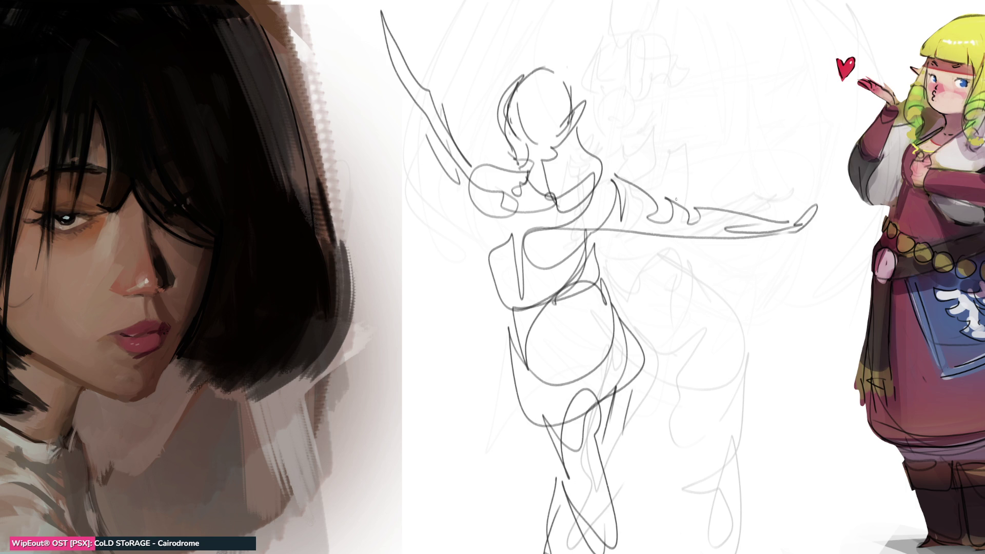
Scale the new figure sketch down and move it up the canvas with Free Transform.
{"action": "key", "text": "ctrl+t"}
{"action": "left_click_drag", "start_coordinate": [380, 1], "coordinate": [462, 176]}
{"action": "left_click_drag", "start_coordinate": [588, 233], "coordinate": [595, 65]}
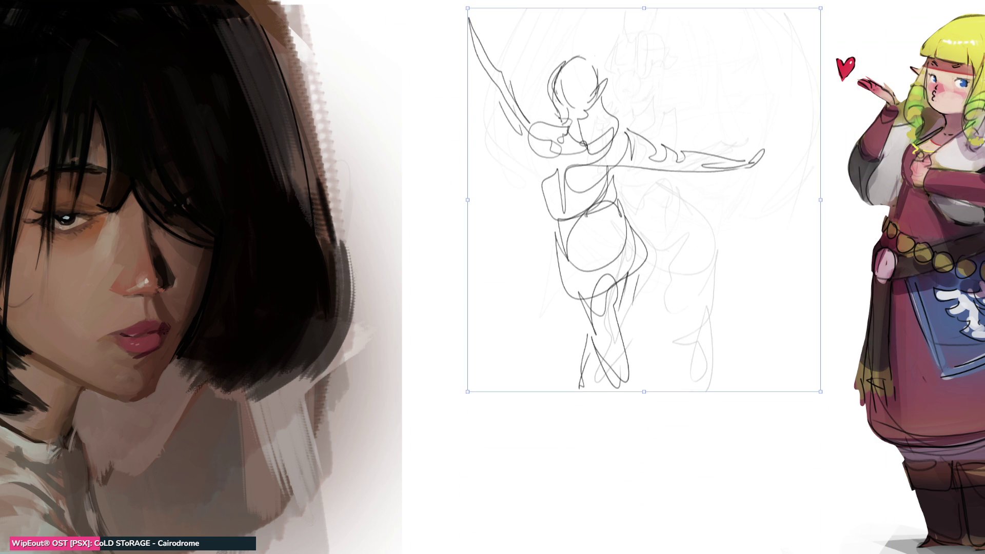
{"action": "key", "text": "Return"}
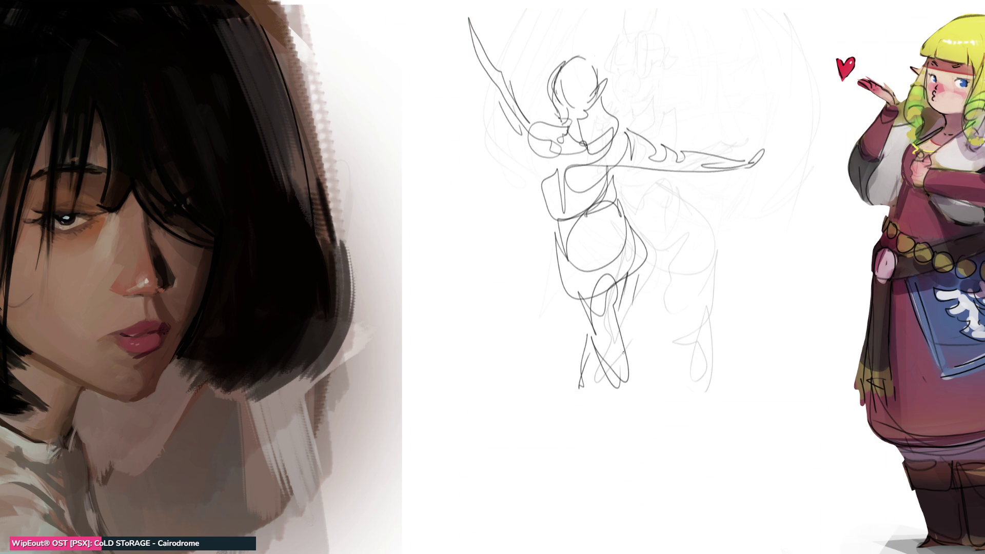
Extend both legs with feet, add tall cylinder lines on each side and a halo ring.
{"action": "left_click_drag", "start_coordinate": [615, 327], "coordinate": [631, 408]}
{"action": "left_click_drag", "start_coordinate": [598, 341], "coordinate": [636, 477]}
{"action": "mouse_move", "coordinate": [622, 388]}
{"action": "left_mouse_down"}
{"action": "mouse_move", "coordinate": [638, 460]}
{"action": "mouse_move", "coordinate": [630, 502]}
{"action": "mouse_move", "coordinate": [636, 490]}
{"action": "left_mouse_up"}
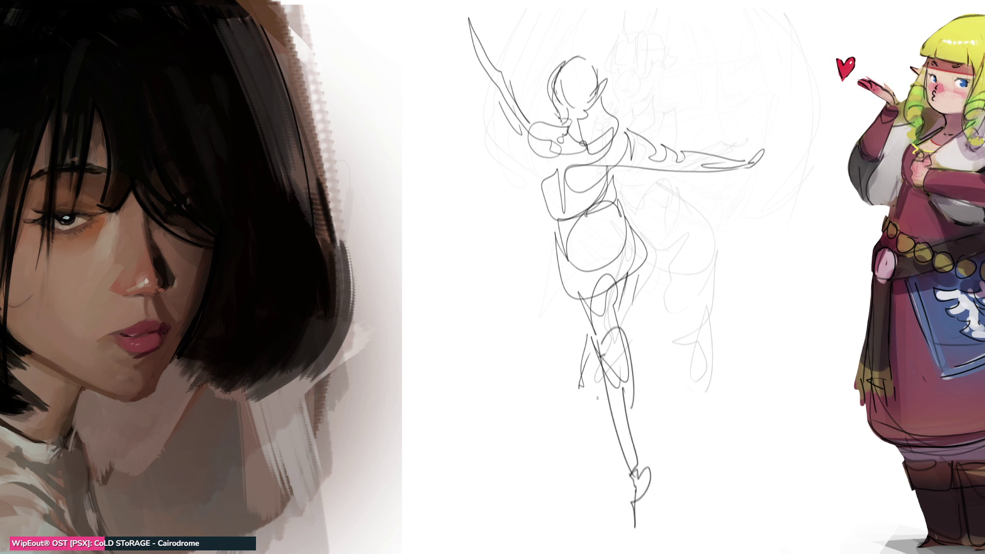
{"action": "mouse_move", "coordinate": [627, 273]}
{"action": "left_mouse_down"}
{"action": "mouse_move", "coordinate": [569, 414]}
{"action": "mouse_move", "coordinate": [543, 435]}
{"action": "mouse_move", "coordinate": [565, 413]}
{"action": "mouse_move", "coordinate": [513, 435]}
{"action": "mouse_move", "coordinate": [693, 495]}
{"action": "mouse_move", "coordinate": [513, 538]}
{"action": "mouse_move", "coordinate": [534, 414]}
{"action": "mouse_move", "coordinate": [568, 440]}
{"action": "left_mouse_up"}
{"action": "mouse_move", "coordinate": [458, 36]}
{"action": "left_mouse_down"}
{"action": "mouse_move", "coordinate": [457, 371]}
{"action": "mouse_move", "coordinate": [487, 502]}
{"action": "left_mouse_up"}
{"action": "left_click_drag", "start_coordinate": [690, 55], "coordinate": [684, 488]}
{"action": "mouse_move", "coordinate": [530, 33]}
{"action": "left_mouse_down"}
{"action": "mouse_move", "coordinate": [686, 49]}
{"action": "mouse_move", "coordinate": [513, 49]}
{"action": "mouse_move", "coordinate": [575, 16]}
{"action": "mouse_move", "coordinate": [548, 23]}
{"action": "left_mouse_up"}
Refine the arms and head, add hands and the foot's sphere contact, then lighten the figure.
{"action": "mouse_move", "coordinate": [626, 133]}
{"action": "left_mouse_down"}
{"action": "mouse_move", "coordinate": [767, 160]}
{"action": "mouse_move", "coordinate": [631, 161]}
{"action": "mouse_move", "coordinate": [764, 161]}
{"action": "left_mouse_up"}
{"action": "left_click_drag", "start_coordinate": [703, 164], "coordinate": [656, 150]}
{"action": "mouse_move", "coordinate": [494, 74]}
{"action": "left_mouse_down"}
{"action": "mouse_move", "coordinate": [452, 5]}
{"action": "mouse_move", "coordinate": [440, 9]}
{"action": "mouse_move", "coordinate": [463, 27]}
{"action": "left_mouse_up"}
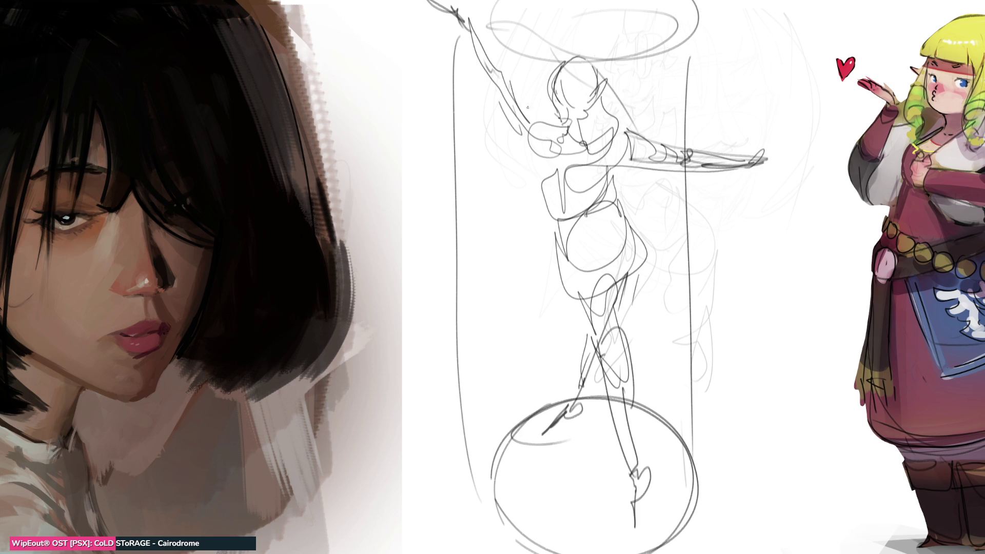
{"action": "mouse_move", "coordinate": [561, 105]}
{"action": "left_mouse_down"}
{"action": "mouse_move", "coordinate": [595, 79]}
{"action": "mouse_move", "coordinate": [570, 102]}
{"action": "mouse_move", "coordinate": [545, 72]}
{"action": "mouse_move", "coordinate": [569, 116]}
{"action": "mouse_move", "coordinate": [567, 145]}
{"action": "mouse_move", "coordinate": [611, 146]}
{"action": "mouse_move", "coordinate": [556, 118]}
{"action": "mouse_move", "coordinate": [528, 131]}
{"action": "mouse_move", "coordinate": [545, 183]}
{"action": "mouse_move", "coordinate": [613, 164]}
{"action": "mouse_move", "coordinate": [554, 245]}
{"action": "mouse_move", "coordinate": [634, 213]}
{"action": "mouse_move", "coordinate": [604, 305]}
{"action": "left_mouse_up"}
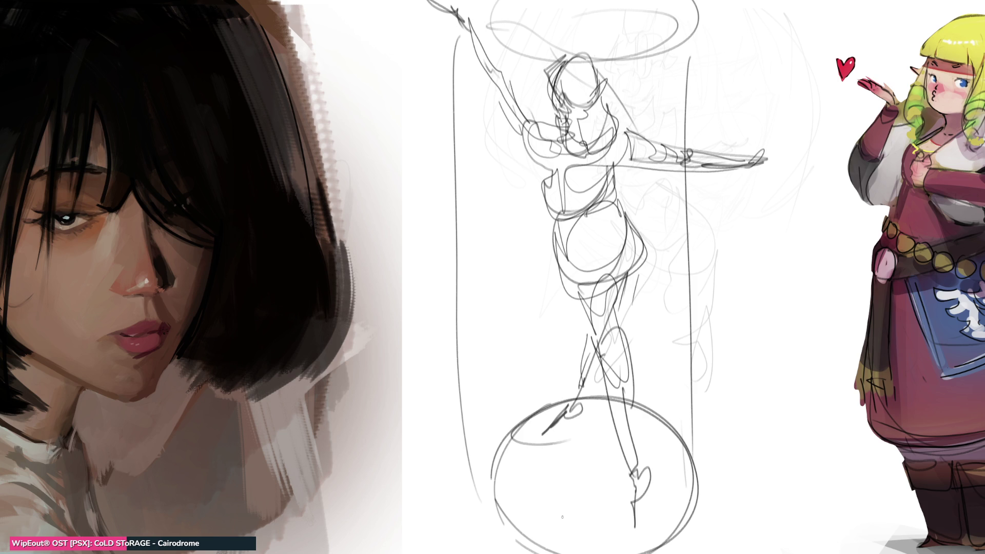
{"action": "mouse_move", "coordinate": [552, 427]}
{"action": "left_mouse_down"}
{"action": "mouse_move", "coordinate": [550, 444]}
{"action": "mouse_move", "coordinate": [548, 430]}
{"action": "mouse_move", "coordinate": [619, 526]}
{"action": "mouse_move", "coordinate": [655, 538]}
{"action": "left_mouse_up"}
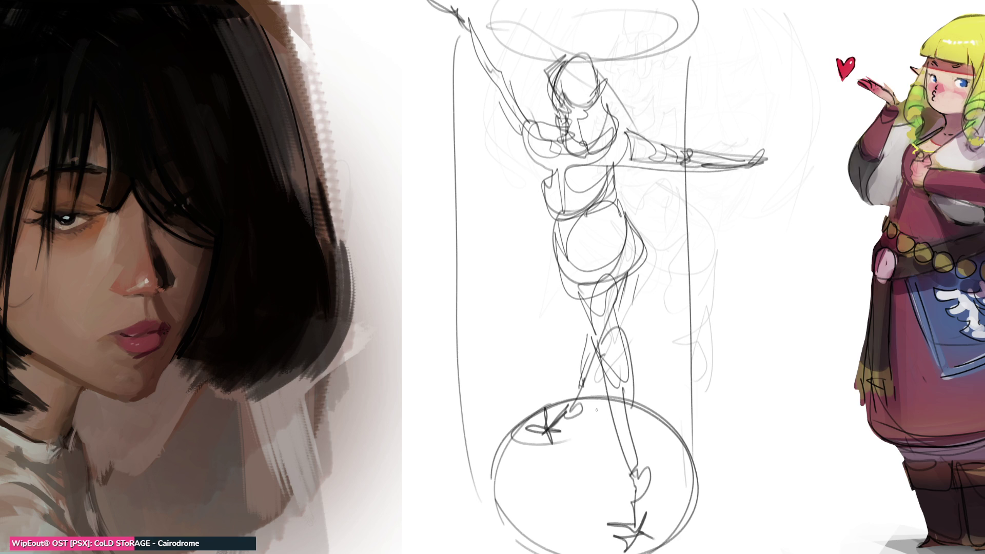
{"action": "mouse_move", "coordinate": [756, 166]}
{"action": "left_mouse_down"}
{"action": "mouse_move", "coordinate": [782, 182]}
{"action": "mouse_move", "coordinate": [771, 196]}
{"action": "left_mouse_up"}
{"action": "mouse_move", "coordinate": [445, 3]}
{"action": "left_mouse_down"}
{"action": "mouse_move", "coordinate": [423, 12]}
{"action": "mouse_move", "coordinate": [452, 16]}
{"action": "left_mouse_up"}
{"action": "left_click_drag", "start_coordinate": [449, 9], "coordinate": [464, 19]}
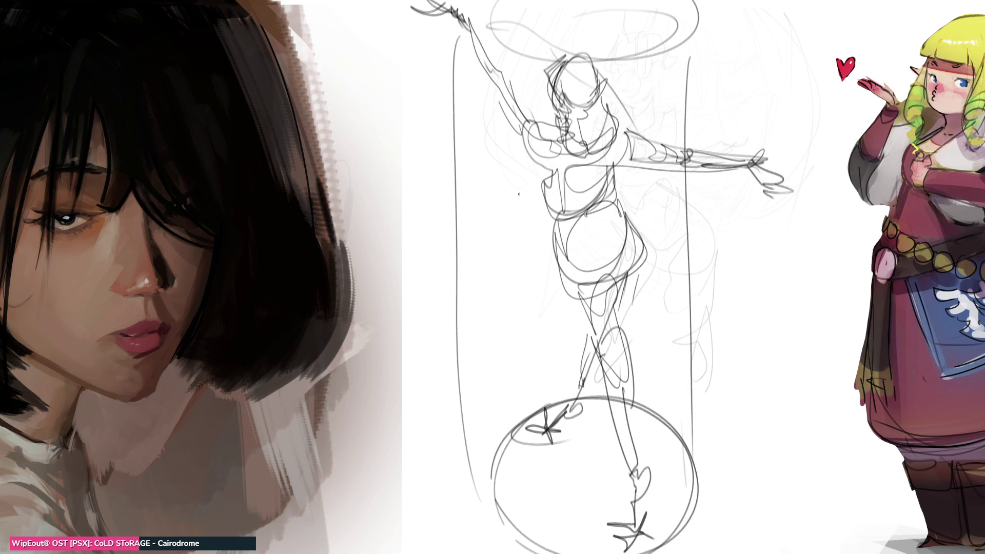
{"action": "mouse_move", "coordinate": [726, 186]}
{"action": "left_mouse_down"}
{"action": "mouse_move", "coordinate": [539, 360]}
{"action": "mouse_move", "coordinate": [615, 431]}
{"action": "mouse_move", "coordinate": [630, 329]}
{"action": "mouse_move", "coordinate": [600, 457]}
{"action": "mouse_move", "coordinate": [489, 438]}
{"action": "left_mouse_up"}
With the fine pencil brush, redraw the head in darker arcs and start a long leg.
{"action": "key", "text": "b"}
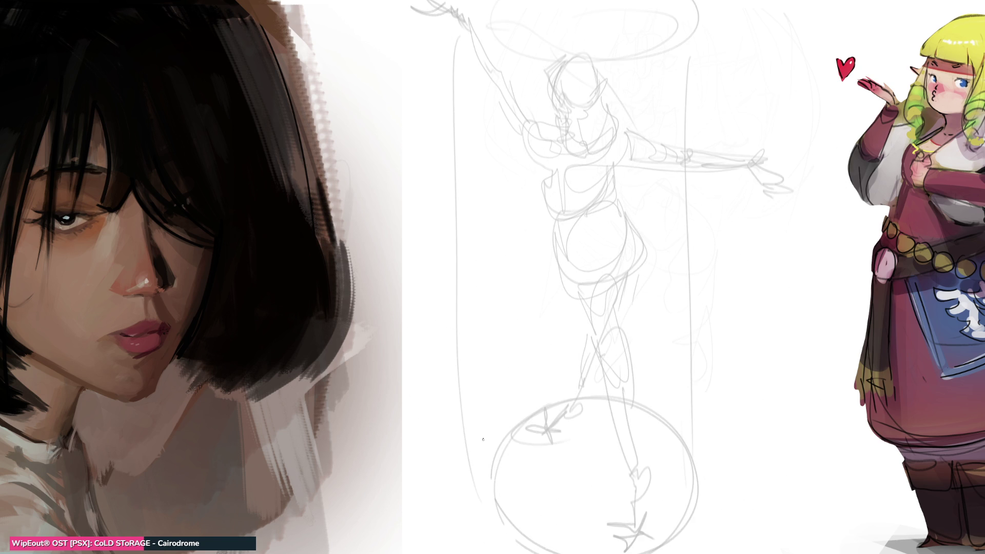
{"action": "mouse_move", "coordinate": [549, 136]}
{"action": "left_mouse_down"}
{"action": "mouse_move", "coordinate": [552, 100]}
{"action": "mouse_move", "coordinate": [591, 113]}
{"action": "mouse_move", "coordinate": [582, 103]}
{"action": "mouse_move", "coordinate": [595, 117]}
{"action": "mouse_move", "coordinate": [584, 117]}
{"action": "mouse_move", "coordinate": [559, 77]}
{"action": "mouse_move", "coordinate": [546, 105]}
{"action": "mouse_move", "coordinate": [588, 145]}
{"action": "mouse_move", "coordinate": [564, 154]}
{"action": "mouse_move", "coordinate": [580, 135]}
{"action": "mouse_move", "coordinate": [592, 149]}
{"action": "mouse_move", "coordinate": [560, 159]}
{"action": "mouse_move", "coordinate": [538, 136]}
{"action": "mouse_move", "coordinate": [613, 138]}
{"action": "mouse_move", "coordinate": [665, 123]}
{"action": "mouse_move", "coordinate": [686, 84]}
{"action": "mouse_move", "coordinate": [713, 85]}
{"action": "mouse_move", "coordinate": [639, 116]}
{"action": "mouse_move", "coordinate": [442, 139]}
{"action": "mouse_move", "coordinate": [493, 138]}
{"action": "mouse_move", "coordinate": [530, 166]}
{"action": "mouse_move", "coordinate": [570, 177]}
{"action": "mouse_move", "coordinate": [554, 218]}
{"action": "mouse_move", "coordinate": [559, 184]}
{"action": "mouse_move", "coordinate": [596, 223]}
{"action": "mouse_move", "coordinate": [561, 233]}
{"action": "mouse_move", "coordinate": [607, 188]}
{"action": "mouse_move", "coordinate": [543, 235]}
{"action": "mouse_move", "coordinate": [614, 199]}
{"action": "mouse_move", "coordinate": [612, 279]}
{"action": "mouse_move", "coordinate": [562, 285]}
{"action": "mouse_move", "coordinate": [547, 245]}
{"action": "mouse_move", "coordinate": [572, 540]}
{"action": "left_mouse_up"}
{"action": "mouse_move", "coordinate": [571, 539]}
{"action": "left_mouse_down"}
{"action": "mouse_move", "coordinate": [584, 373]}
{"action": "mouse_move", "coordinate": [569, 540]}
{"action": "left_mouse_up"}
Draw both legs to the bottom edge with pointed feet, then fade the sketch to 50% opacity.
{"action": "mouse_move", "coordinate": [635, 217]}
{"action": "left_mouse_down"}
{"action": "mouse_move", "coordinate": [619, 322]}
{"action": "mouse_move", "coordinate": [639, 343]}
{"action": "left_mouse_up"}
{"action": "left_click_drag", "start_coordinate": [638, 253], "coordinate": [645, 407]}
{"action": "left_click_drag", "start_coordinate": [621, 329], "coordinate": [648, 423]}
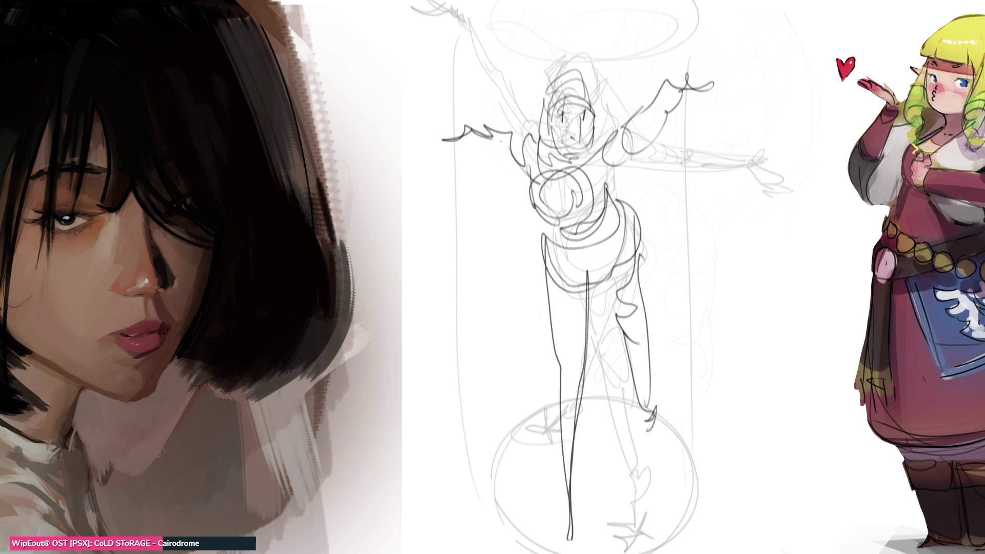
{"action": "mouse_move", "coordinate": [583, 294]}
{"action": "left_mouse_down"}
{"action": "mouse_move", "coordinate": [580, 545]}
{"action": "mouse_move", "coordinate": [570, 512]}
{"action": "mouse_move", "coordinate": [579, 543]}
{"action": "mouse_move", "coordinate": [565, 548]}
{"action": "left_mouse_up"}
{"action": "left_click_drag", "start_coordinate": [591, 518], "coordinate": [556, 552]}
{"action": "left_click_drag", "start_coordinate": [625, 417], "coordinate": [646, 431]}
{"action": "left_click_drag", "start_coordinate": [671, 400], "coordinate": [639, 443]}
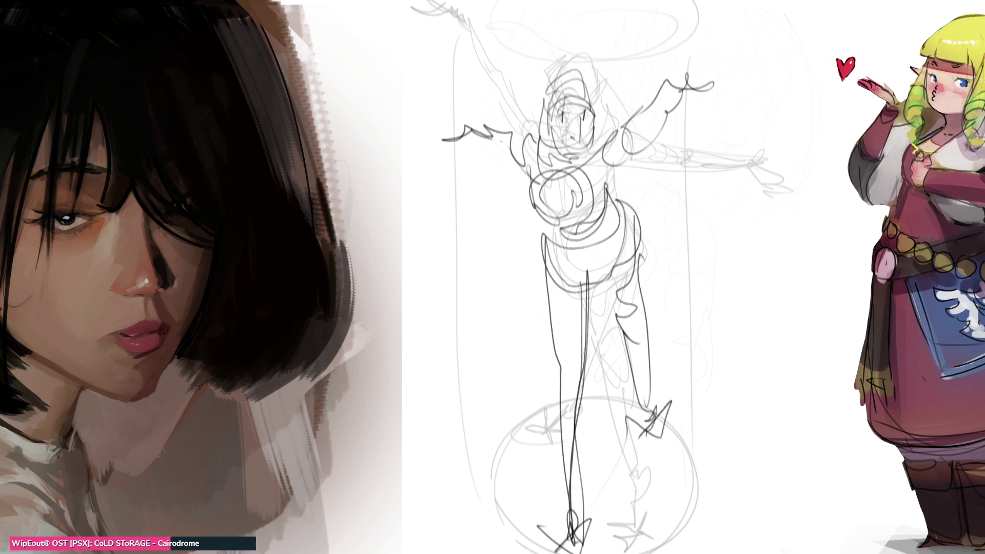
{"action": "key", "text": "5"}
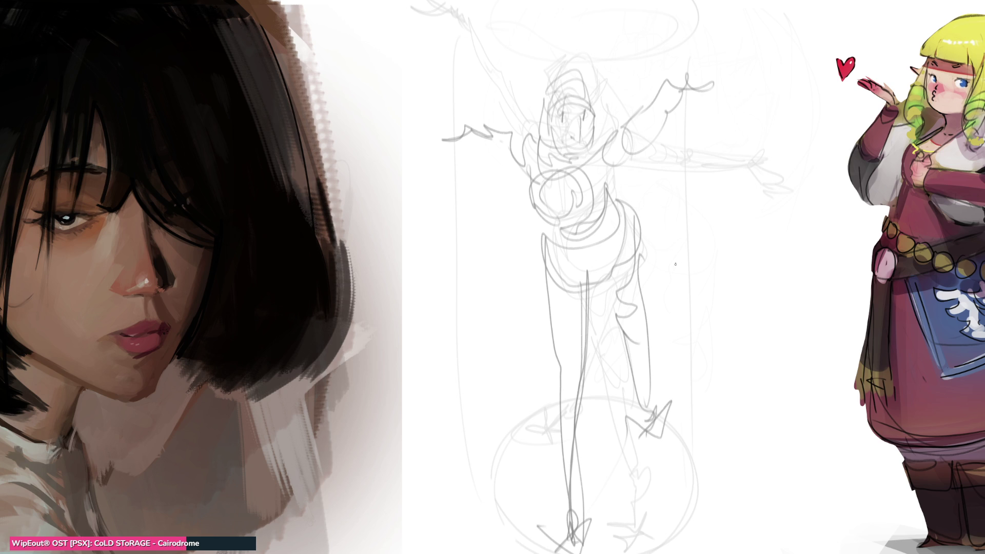
Pencil a small hooded head right of the figure, with a body and long diagonal leg.
{"action": "mouse_move", "coordinate": [696, 264]}
{"action": "left_mouse_down"}
{"action": "mouse_move", "coordinate": [739, 209]}
{"action": "mouse_move", "coordinate": [757, 282]}
{"action": "left_mouse_up"}
{"action": "left_click_drag", "start_coordinate": [701, 218], "coordinate": [703, 313]}
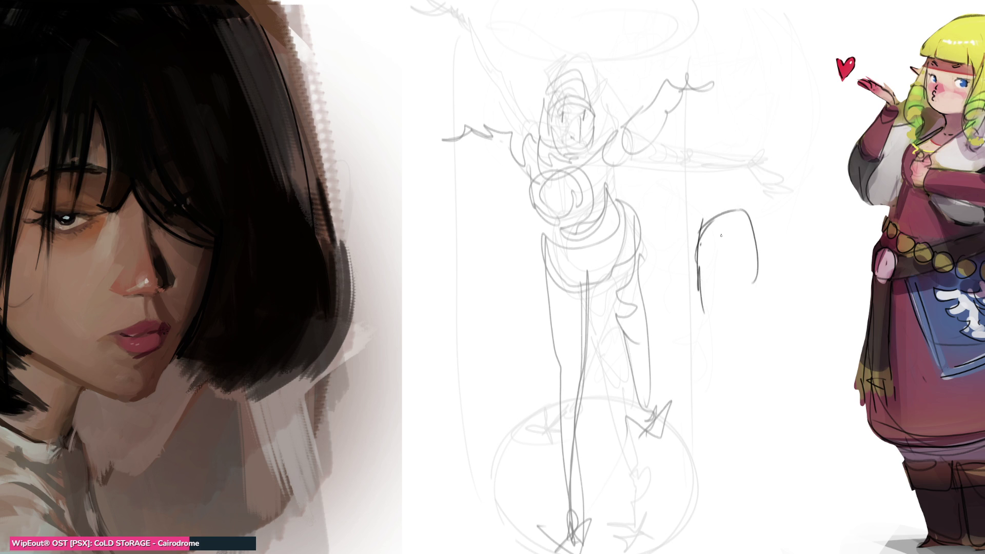
{"action": "mouse_move", "coordinate": [725, 251]}
{"action": "left_mouse_down"}
{"action": "mouse_move", "coordinate": [699, 302]}
{"action": "mouse_move", "coordinate": [753, 300]}
{"action": "left_mouse_up"}
{"action": "mouse_move", "coordinate": [749, 212]}
{"action": "left_mouse_down"}
{"action": "mouse_move", "coordinate": [751, 294]}
{"action": "mouse_move", "coordinate": [743, 277]}
{"action": "mouse_move", "coordinate": [738, 297]}
{"action": "mouse_move", "coordinate": [757, 285]}
{"action": "mouse_move", "coordinate": [721, 301]}
{"action": "left_mouse_up"}
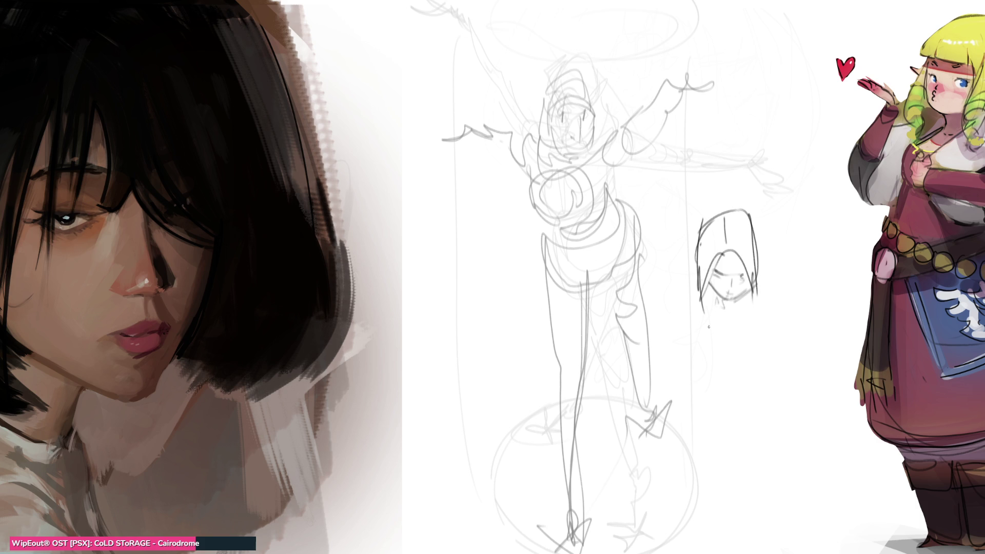
{"action": "mouse_move", "coordinate": [691, 258]}
{"action": "left_mouse_down"}
{"action": "mouse_move", "coordinate": [675, 299]}
{"action": "mouse_move", "coordinate": [694, 314]}
{"action": "mouse_move", "coordinate": [671, 302]}
{"action": "mouse_move", "coordinate": [660, 331]}
{"action": "left_mouse_up"}
{"action": "mouse_move", "coordinate": [702, 302]}
{"action": "left_mouse_down"}
{"action": "mouse_move", "coordinate": [659, 336]}
{"action": "mouse_move", "coordinate": [650, 368]}
{"action": "left_mouse_up"}
{"action": "left_click_drag", "start_coordinate": [663, 328], "coordinate": [622, 418]}
{"action": "mouse_move", "coordinate": [646, 382]}
{"action": "left_mouse_down"}
{"action": "mouse_move", "coordinate": [613, 431]}
{"action": "mouse_move", "coordinate": [676, 355]}
{"action": "left_mouse_up"}
Add shins, a hooked foot, the hood contour, arms and inner body lines to the hooded figure.
{"action": "mouse_move", "coordinate": [697, 311]}
{"action": "left_mouse_down"}
{"action": "mouse_move", "coordinate": [659, 380]}
{"action": "mouse_move", "coordinate": [668, 352]}
{"action": "mouse_move", "coordinate": [713, 431]}
{"action": "left_mouse_up"}
{"action": "left_click_drag", "start_coordinate": [679, 341], "coordinate": [740, 434]}
{"action": "mouse_move", "coordinate": [652, 378]}
{"action": "left_mouse_down"}
{"action": "mouse_move", "coordinate": [738, 471]}
{"action": "mouse_move", "coordinate": [768, 488]}
{"action": "mouse_move", "coordinate": [786, 476]}
{"action": "mouse_move", "coordinate": [805, 485]}
{"action": "mouse_move", "coordinate": [744, 483]}
{"action": "mouse_move", "coordinate": [687, 452]}
{"action": "mouse_move", "coordinate": [695, 475]}
{"action": "left_mouse_up"}
{"action": "mouse_move", "coordinate": [676, 437]}
{"action": "left_mouse_down"}
{"action": "mouse_move", "coordinate": [603, 546]}
{"action": "mouse_move", "coordinate": [689, 466]}
{"action": "left_mouse_up"}
{"action": "left_click_drag", "start_coordinate": [692, 464], "coordinate": [734, 395]}
{"action": "mouse_move", "coordinate": [696, 322]}
{"action": "left_mouse_down"}
{"action": "mouse_move", "coordinate": [703, 352]}
{"action": "mouse_move", "coordinate": [747, 336]}
{"action": "left_mouse_up"}
{"action": "mouse_move", "coordinate": [752, 295]}
{"action": "left_mouse_down"}
{"action": "mouse_move", "coordinate": [725, 365]}
{"action": "mouse_move", "coordinate": [746, 359]}
{"action": "left_mouse_up"}
{"action": "mouse_move", "coordinate": [749, 274]}
{"action": "left_mouse_down"}
{"action": "mouse_move", "coordinate": [762, 356]}
{"action": "mouse_move", "coordinate": [808, 350]}
{"action": "mouse_move", "coordinate": [782, 370]}
{"action": "left_mouse_up"}
{"action": "mouse_move", "coordinate": [744, 290]}
{"action": "left_mouse_down"}
{"action": "mouse_move", "coordinate": [756, 382]}
{"action": "mouse_move", "coordinate": [726, 425]}
{"action": "left_mouse_up"}
{"action": "left_click_drag", "start_coordinate": [683, 338], "coordinate": [708, 394]}
{"action": "left_click_drag", "start_coordinate": [696, 286], "coordinate": [727, 340]}
{"action": "left_click_drag", "start_coordinate": [727, 305], "coordinate": [747, 358]}
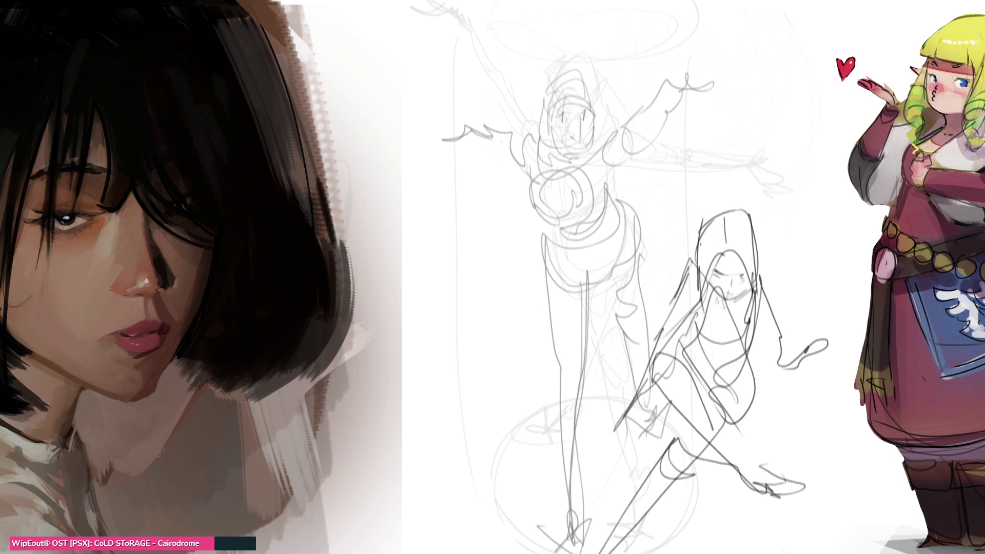
Soft-erase the sketches lighter and begin an oval head outline near the top.
{"action": "mouse_move", "coordinate": [507, 246]}
{"action": "left_mouse_down"}
{"action": "mouse_move", "coordinate": [667, 359]}
{"action": "mouse_move", "coordinate": [667, 231]}
{"action": "mouse_move", "coordinate": [724, 409]}
{"action": "mouse_move", "coordinate": [549, 319]}
{"action": "mouse_move", "coordinate": [570, 451]}
{"action": "mouse_move", "coordinate": [534, 303]}
{"action": "mouse_move", "coordinate": [677, 456]}
{"action": "left_mouse_up"}
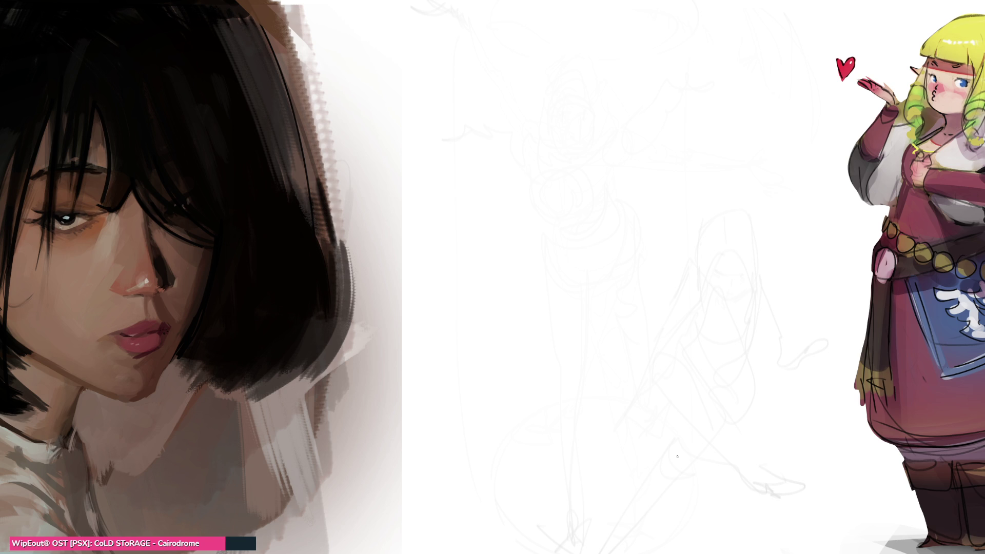
{"action": "mouse_move", "coordinate": [566, 74]}
{"action": "left_mouse_down"}
{"action": "mouse_move", "coordinate": [561, 110]}
{"action": "mouse_move", "coordinate": [579, 118]}
{"action": "mouse_move", "coordinate": [607, 90]}
{"action": "mouse_move", "coordinate": [616, 120]}
{"action": "left_mouse_up"}
{"action": "mouse_move", "coordinate": [614, 66]}
{"action": "left_mouse_down"}
{"action": "mouse_move", "coordinate": [552, 72]}
{"action": "mouse_move", "coordinate": [564, 116]}
{"action": "mouse_move", "coordinate": [631, 81]}
{"action": "mouse_move", "coordinate": [630, 59]}
{"action": "mouse_move", "coordinate": [638, 86]}
{"action": "mouse_move", "coordinate": [623, 131]}
{"action": "left_mouse_up"}
Sketch the standing figure's head, neck, shoulders and an arm crossing the torso.
{"action": "left_click_drag", "start_coordinate": [644, 93], "coordinate": [637, 126]}
{"action": "mouse_move", "coordinate": [597, 106]}
{"action": "left_mouse_down"}
{"action": "mouse_move", "coordinate": [564, 123]}
{"action": "mouse_move", "coordinate": [607, 138]}
{"action": "mouse_move", "coordinate": [590, 148]}
{"action": "mouse_move", "coordinate": [595, 127]}
{"action": "mouse_move", "coordinate": [585, 143]}
{"action": "mouse_move", "coordinate": [600, 146]}
{"action": "mouse_move", "coordinate": [625, 126]}
{"action": "mouse_move", "coordinate": [567, 245]}
{"action": "mouse_move", "coordinate": [620, 145]}
{"action": "left_mouse_up"}
{"action": "left_click_drag", "start_coordinate": [628, 139], "coordinate": [634, 195]}
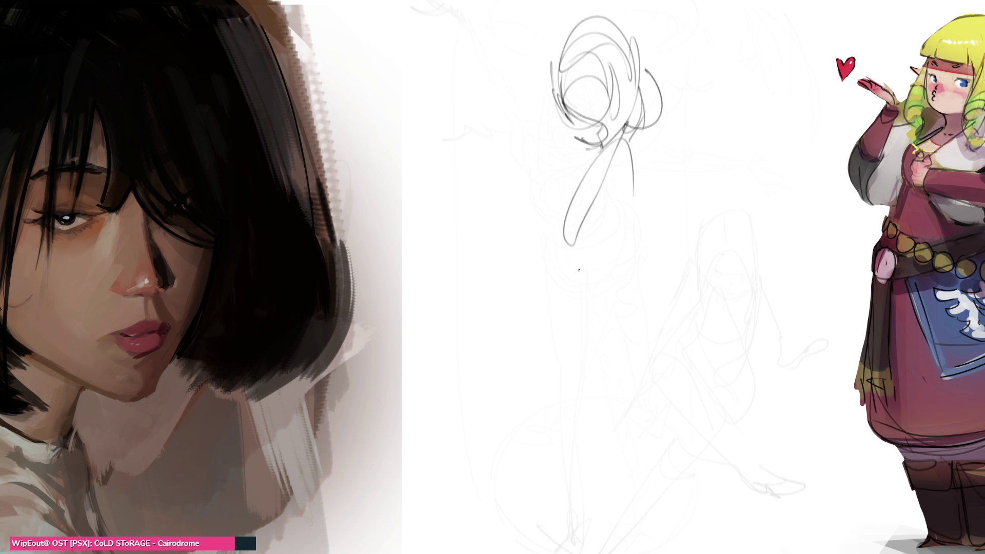
{"action": "mouse_move", "coordinate": [597, 164]}
{"action": "left_mouse_down"}
{"action": "mouse_move", "coordinate": [621, 150]}
{"action": "mouse_move", "coordinate": [567, 165]}
{"action": "left_mouse_up"}
{"action": "mouse_move", "coordinate": [565, 101]}
{"action": "left_mouse_down"}
{"action": "mouse_move", "coordinate": [590, 176]}
{"action": "mouse_move", "coordinate": [595, 289]}
{"action": "left_mouse_up"}
{"action": "mouse_move", "coordinate": [548, 105]}
{"action": "left_mouse_down"}
{"action": "mouse_move", "coordinate": [524, 209]}
{"action": "mouse_move", "coordinate": [629, 240]}
{"action": "left_mouse_up"}
{"action": "left_click_drag", "start_coordinate": [533, 212], "coordinate": [656, 205]}
{"action": "mouse_move", "coordinate": [669, 151]}
{"action": "left_mouse_down"}
{"action": "mouse_move", "coordinate": [675, 132]}
{"action": "mouse_move", "coordinate": [649, 300]}
{"action": "left_mouse_up"}
{"action": "left_click_drag", "start_coordinate": [658, 164], "coordinate": [658, 236]}
{"action": "mouse_move", "coordinate": [560, 171]}
{"action": "left_mouse_down"}
{"action": "mouse_move", "coordinate": [554, 199]}
{"action": "mouse_move", "coordinate": [604, 244]}
{"action": "left_mouse_up"}
Add the figure's hips, skirt and long legs down to the foot, then fade the lines.
{"action": "mouse_move", "coordinate": [644, 159]}
{"action": "left_mouse_down"}
{"action": "mouse_move", "coordinate": [613, 259]}
{"action": "mouse_move", "coordinate": [557, 240]}
{"action": "mouse_move", "coordinate": [644, 314]}
{"action": "mouse_move", "coordinate": [641, 361]}
{"action": "left_mouse_up"}
{"action": "mouse_move", "coordinate": [548, 231]}
{"action": "left_mouse_down"}
{"action": "mouse_move", "coordinate": [598, 348]}
{"action": "mouse_move", "coordinate": [651, 308]}
{"action": "mouse_move", "coordinate": [654, 405]}
{"action": "left_mouse_up"}
{"action": "mouse_move", "coordinate": [606, 336]}
{"action": "left_mouse_down"}
{"action": "mouse_move", "coordinate": [636, 422]}
{"action": "mouse_move", "coordinate": [671, 477]}
{"action": "left_mouse_up"}
{"action": "left_click_drag", "start_coordinate": [672, 294], "coordinate": [669, 553]}
{"action": "left_click_drag", "start_coordinate": [552, 236], "coordinate": [552, 367]}
{"action": "mouse_move", "coordinate": [540, 290]}
{"action": "left_mouse_down"}
{"action": "mouse_move", "coordinate": [529, 429]}
{"action": "mouse_move", "coordinate": [500, 505]}
{"action": "mouse_move", "coordinate": [577, 353]}
{"action": "left_mouse_up"}
{"action": "mouse_move", "coordinate": [500, 502]}
{"action": "left_mouse_down"}
{"action": "mouse_move", "coordinate": [500, 514]}
{"action": "mouse_move", "coordinate": [551, 532]}
{"action": "left_mouse_up"}
{"action": "mouse_move", "coordinate": [558, 254]}
{"action": "left_mouse_down"}
{"action": "mouse_move", "coordinate": [600, 353]}
{"action": "mouse_move", "coordinate": [647, 279]}
{"action": "left_mouse_up"}
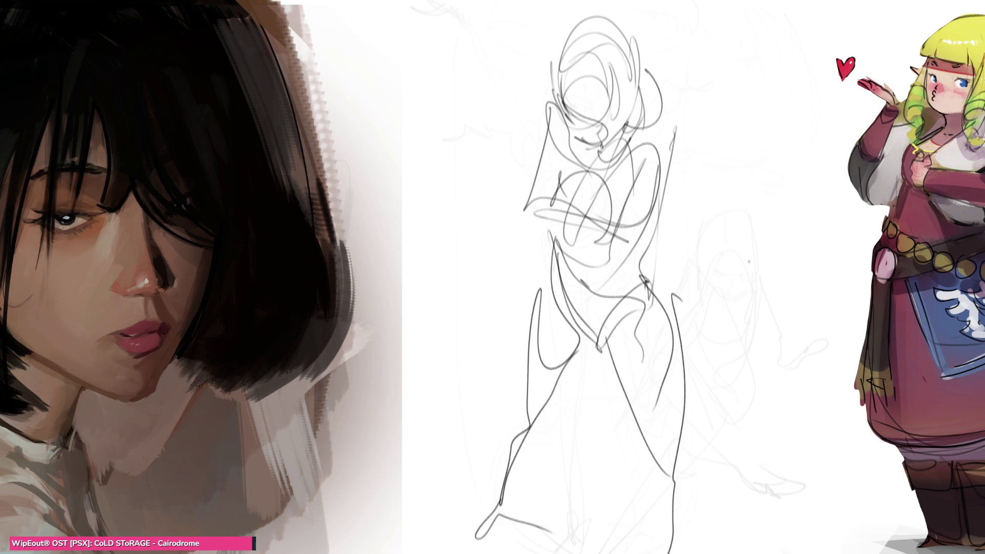
{"action": "mouse_move", "coordinate": [765, 267]}
{"action": "left_mouse_down"}
{"action": "mouse_move", "coordinate": [604, 128]}
{"action": "mouse_move", "coordinate": [646, 410]}
{"action": "mouse_move", "coordinate": [445, 368]}
{"action": "mouse_move", "coordinate": [815, 433]}
{"action": "left_mouse_up"}
With a fine brush, trace a darker head outline with two hair arcs, an ear and neck line.
{"action": "key", "text": "e"}
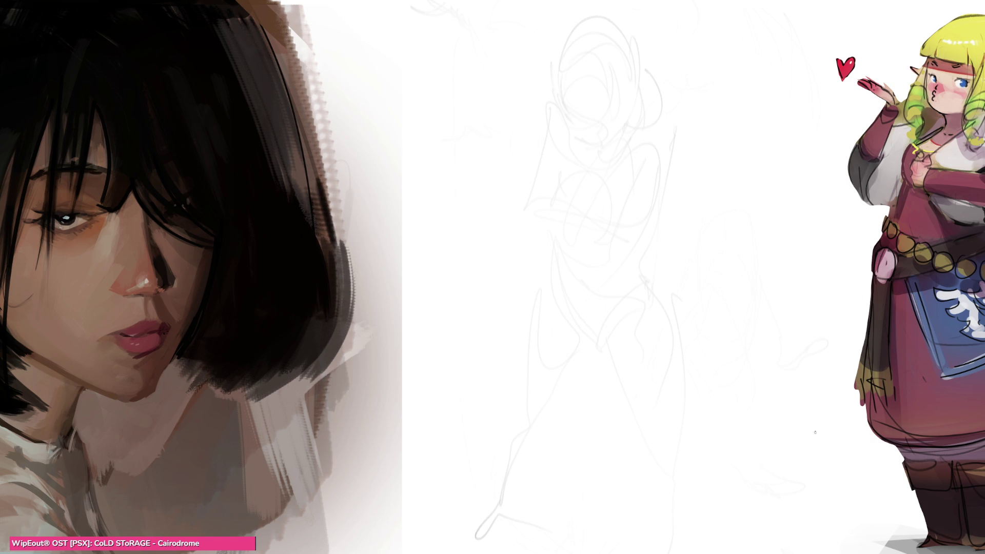
{"action": "left_click_drag", "start_coordinate": [557, 61], "coordinate": [570, 112]}
{"action": "left_click_drag", "start_coordinate": [575, 113], "coordinate": [618, 111]}
{"action": "left_click_drag", "start_coordinate": [557, 58], "coordinate": [601, 37]}
{"action": "left_click_drag", "start_coordinate": [626, 78], "coordinate": [634, 112]}
{"action": "mouse_move", "coordinate": [567, 51]}
{"action": "left_mouse_down"}
{"action": "mouse_move", "coordinate": [613, 17]}
{"action": "mouse_move", "coordinate": [638, 88]}
{"action": "left_mouse_up"}
{"action": "mouse_move", "coordinate": [645, 83]}
{"action": "left_mouse_down"}
{"action": "mouse_move", "coordinate": [660, 95]}
{"action": "mouse_move", "coordinate": [645, 114]}
{"action": "left_mouse_up"}
{"action": "left_click_drag", "start_coordinate": [641, 114], "coordinate": [649, 132]}
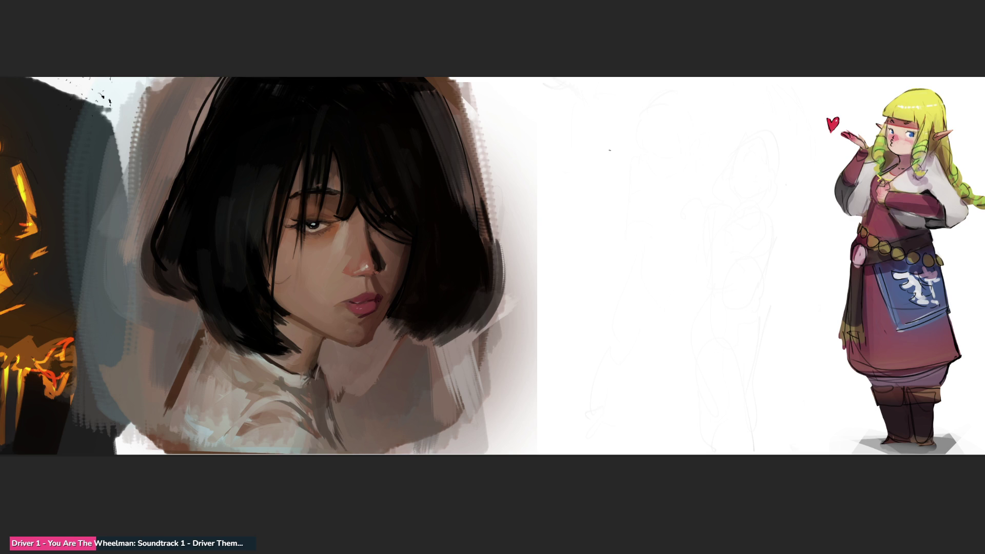
Paint a pink skin disc over a dark brown patch and block in a brown lip shape.
{"action": "mouse_move", "coordinate": [627, 155]}
{"action": "left_mouse_down"}
{"action": "mouse_move", "coordinate": [639, 131]}
{"action": "mouse_move", "coordinate": [687, 154]}
{"action": "mouse_move", "coordinate": [631, 236]}
{"action": "mouse_move", "coordinate": [682, 164]}
{"action": "mouse_move", "coordinate": [627, 275]}
{"action": "mouse_move", "coordinate": [655, 260]}
{"action": "mouse_move", "coordinate": [731, 156]}
{"action": "mouse_move", "coordinate": [697, 277]}
{"action": "mouse_move", "coordinate": [718, 164]}
{"action": "mouse_move", "coordinate": [703, 275]}
{"action": "mouse_move", "coordinate": [775, 236]}
{"action": "mouse_move", "coordinate": [782, 285]}
{"action": "left_mouse_up"}
{"action": "mouse_move", "coordinate": [649, 129]}
{"action": "left_mouse_down"}
{"action": "mouse_move", "coordinate": [605, 215]}
{"action": "mouse_move", "coordinate": [698, 267]}
{"action": "mouse_move", "coordinate": [703, 260]}
{"action": "mouse_move", "coordinate": [595, 149]}
{"action": "mouse_move", "coordinate": [710, 303]}
{"action": "mouse_move", "coordinate": [769, 169]}
{"action": "left_mouse_up"}
{"action": "left_click_drag", "start_coordinate": [621, 272], "coordinate": [698, 323]}
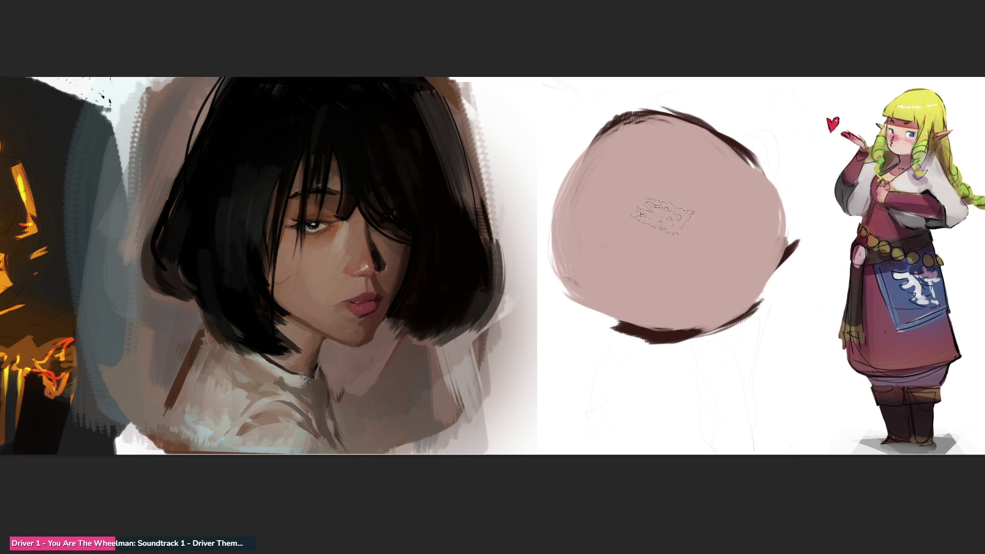
{"action": "mouse_move", "coordinate": [610, 240]}
{"action": "left_mouse_down"}
{"action": "mouse_move", "coordinate": [724, 201]}
{"action": "mouse_move", "coordinate": [613, 233]}
{"action": "mouse_move", "coordinate": [683, 202]}
{"action": "mouse_move", "coordinate": [721, 205]}
{"action": "mouse_move", "coordinate": [704, 182]}
{"action": "mouse_move", "coordinate": [662, 194]}
{"action": "mouse_move", "coordinate": [721, 209]}
{"action": "mouse_move", "coordinate": [620, 241]}
{"action": "mouse_move", "coordinate": [628, 256]}
{"action": "mouse_move", "coordinate": [718, 226]}
{"action": "mouse_move", "coordinate": [629, 259]}
{"action": "left_mouse_up"}
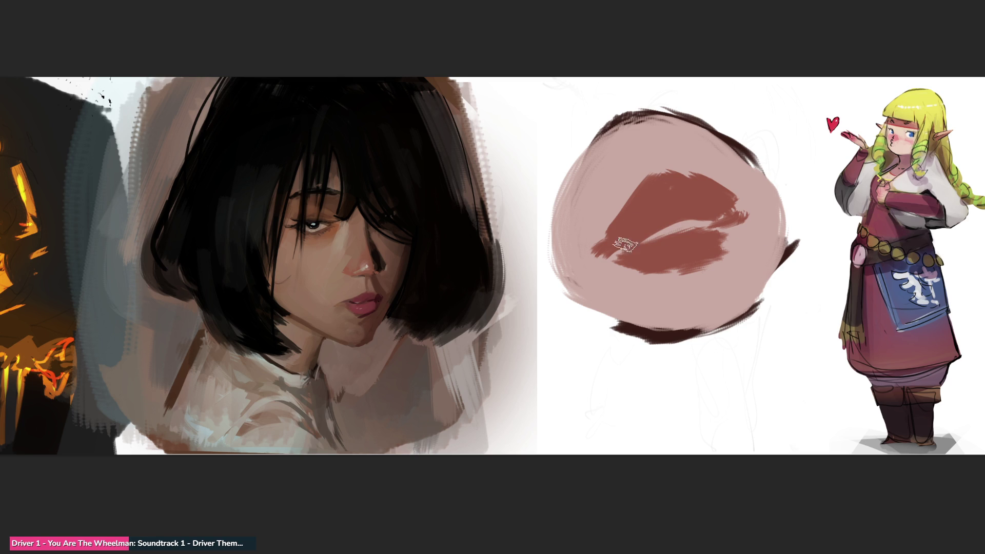
Paint and darken a dark parting line dividing the lips.
{"action": "left_click_drag", "start_coordinate": [594, 253], "coordinate": [744, 212]}
{"action": "left_click_drag", "start_coordinate": [608, 255], "coordinate": [601, 263]}
{"action": "mouse_move", "coordinate": [728, 214]}
{"action": "left_mouse_down"}
{"action": "mouse_move", "coordinate": [753, 208]}
{"action": "mouse_move", "coordinate": [744, 218]}
{"action": "left_mouse_up"}
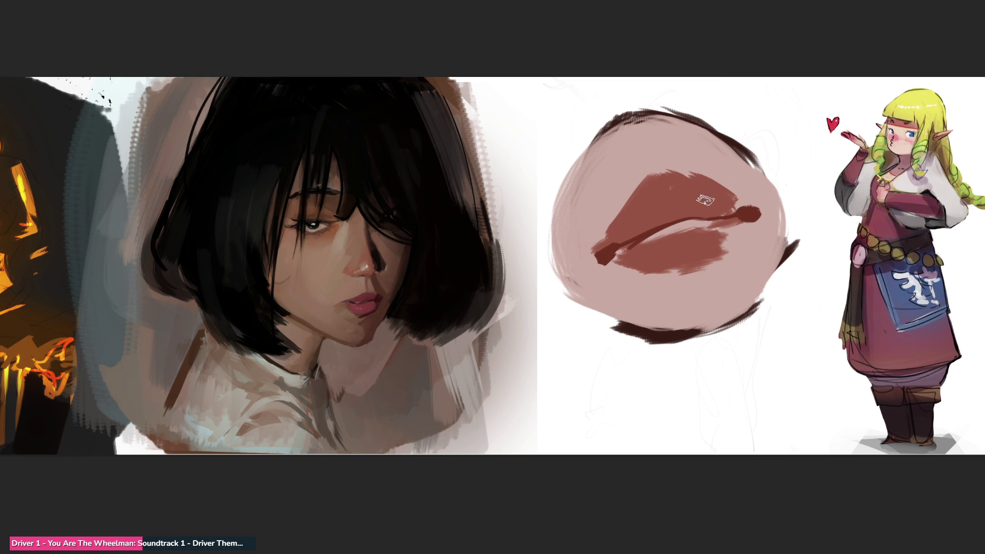
{"action": "mouse_move", "coordinate": [612, 250]}
{"action": "left_mouse_down"}
{"action": "mouse_move", "coordinate": [653, 206]}
{"action": "mouse_move", "coordinate": [731, 202]}
{"action": "left_mouse_up"}
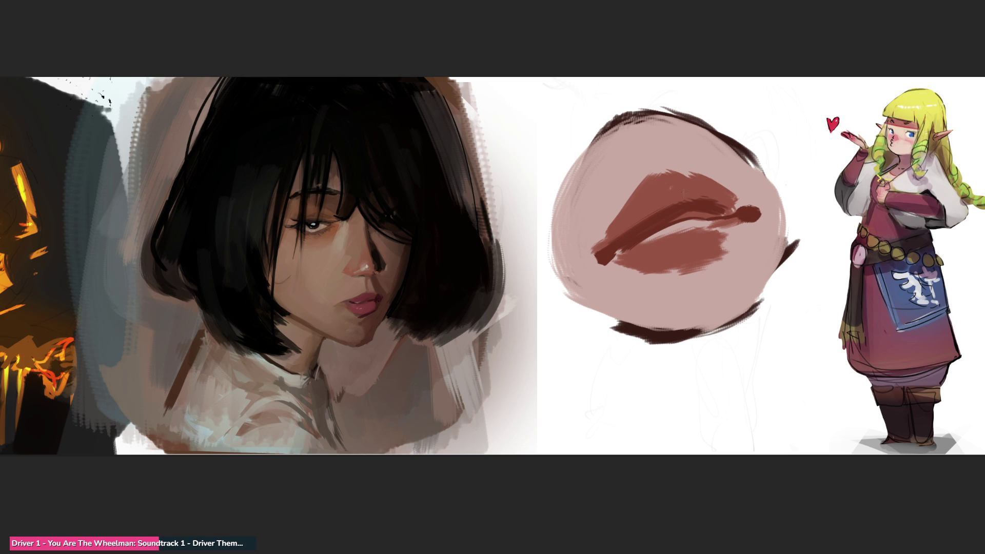
Paint deeper red over the lower and upper lips.
{"action": "left_click_drag", "start_coordinate": [621, 259], "coordinate": [711, 225]}
{"action": "left_click_drag", "start_coordinate": [620, 257], "coordinate": [732, 241]}
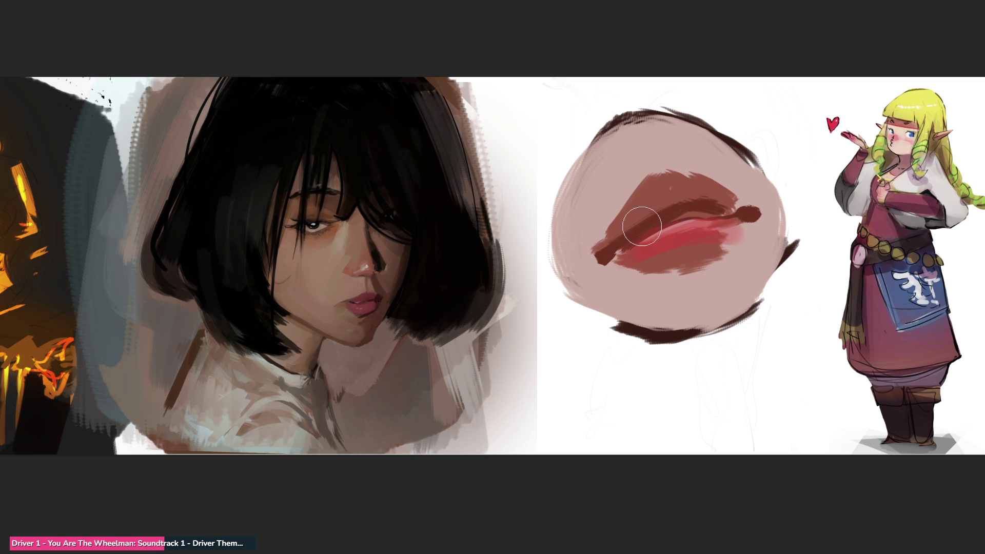
{"action": "left_click_drag", "start_coordinate": [655, 205], "coordinate": [613, 246]}
{"action": "left_click_drag", "start_coordinate": [670, 190], "coordinate": [610, 244]}
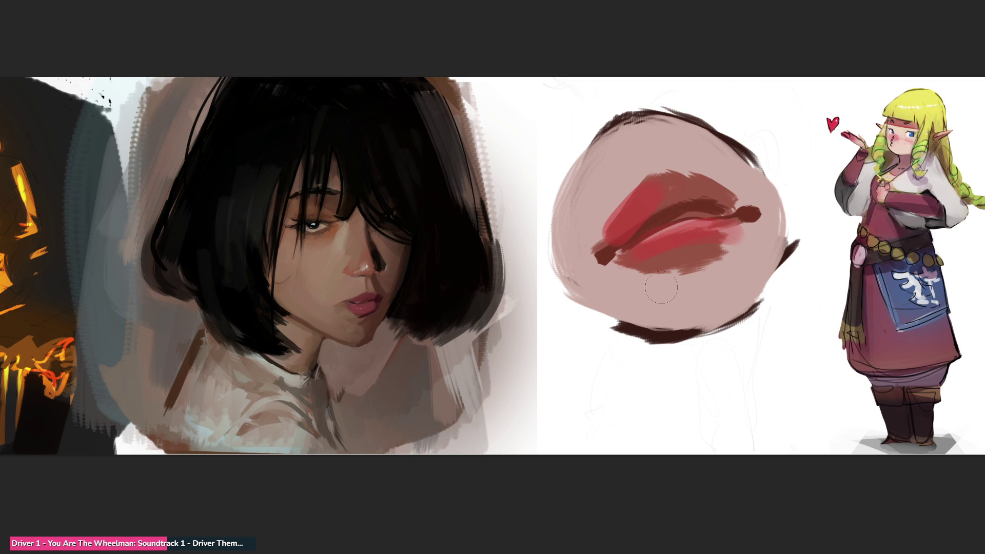
{"action": "left_click_drag", "start_coordinate": [681, 242], "coordinate": [721, 252]}
{"action": "mouse_move", "coordinate": [627, 272]}
{"action": "left_mouse_down"}
{"action": "mouse_move", "coordinate": [687, 235]}
{"action": "mouse_move", "coordinate": [738, 234]}
{"action": "left_mouse_up"}
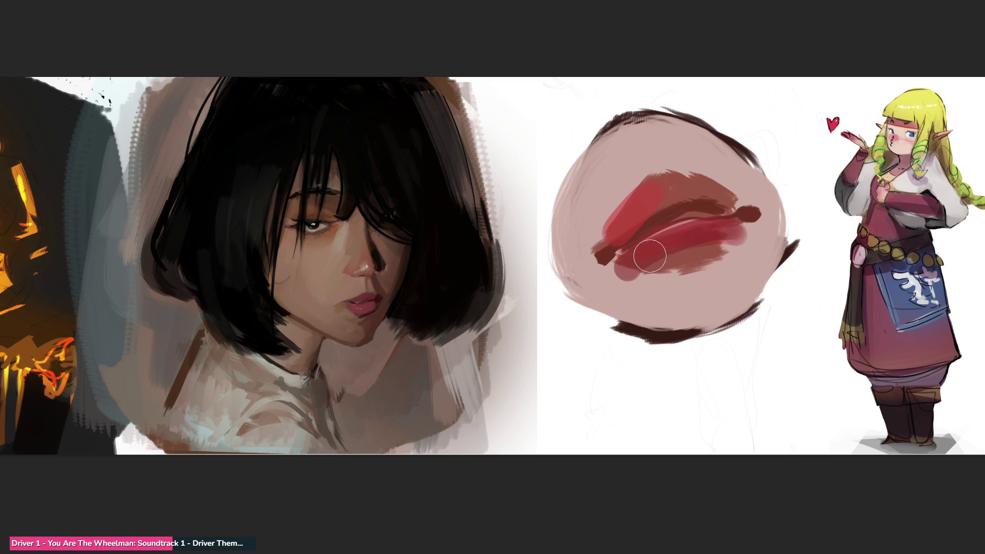
{"action": "left_click_drag", "start_coordinate": [657, 188], "coordinate": [617, 231]}
{"action": "left_click_drag", "start_coordinate": [662, 177], "coordinate": [616, 241]}
{"action": "left_click", "coordinate": [671, 175]}
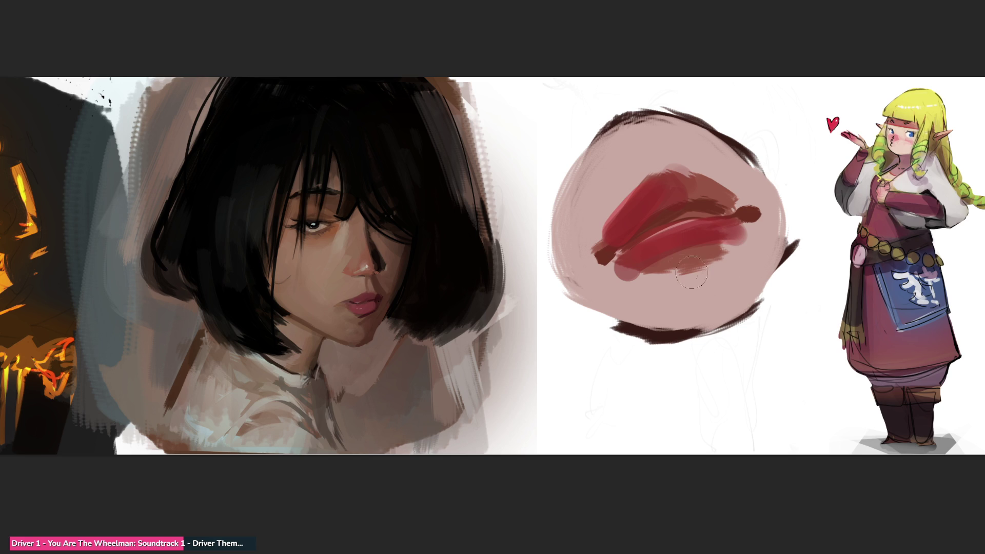
Add light pink highlights across the lower and upper lips using sampled skin colour.
{"action": "left_click_drag", "start_coordinate": [644, 264], "coordinate": [736, 230]}
{"action": "mouse_move", "coordinate": [618, 269]}
{"action": "left_mouse_down"}
{"action": "mouse_move", "coordinate": [688, 259]}
{"action": "mouse_move", "coordinate": [742, 236]}
{"action": "left_mouse_up"}
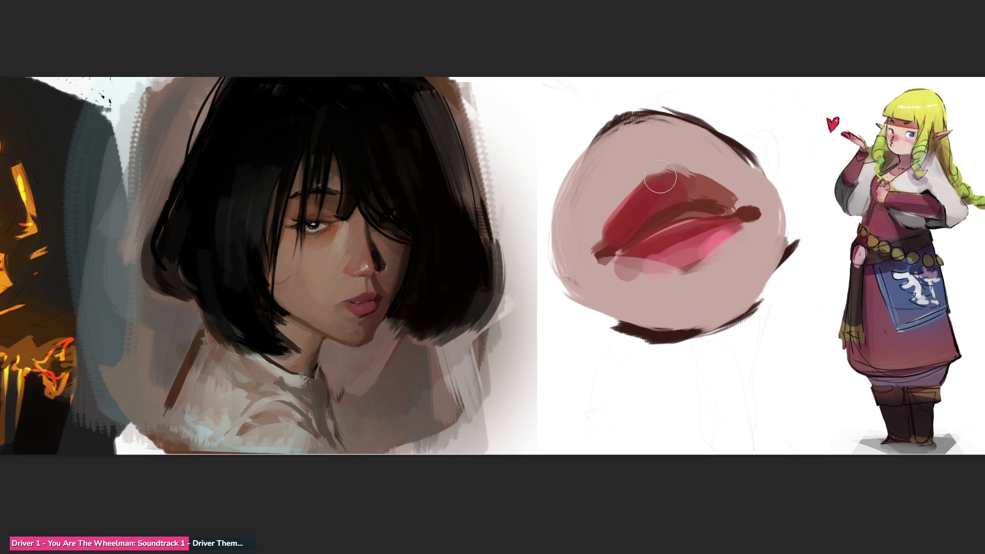
{"action": "mouse_move", "coordinate": [731, 214]}
{"action": "left_mouse_down"}
{"action": "mouse_move", "coordinate": [689, 184]}
{"action": "mouse_move", "coordinate": [729, 205]}
{"action": "mouse_move", "coordinate": [704, 222]}
{"action": "mouse_move", "coordinate": [715, 181]}
{"action": "left_mouse_up"}
{"action": "left_click", "coordinate": [684, 134], "text": "alt"}
{"action": "left_click_drag", "start_coordinate": [656, 167], "coordinate": [677, 177]}
{"action": "left_click_drag", "start_coordinate": [690, 210], "coordinate": [674, 202]}
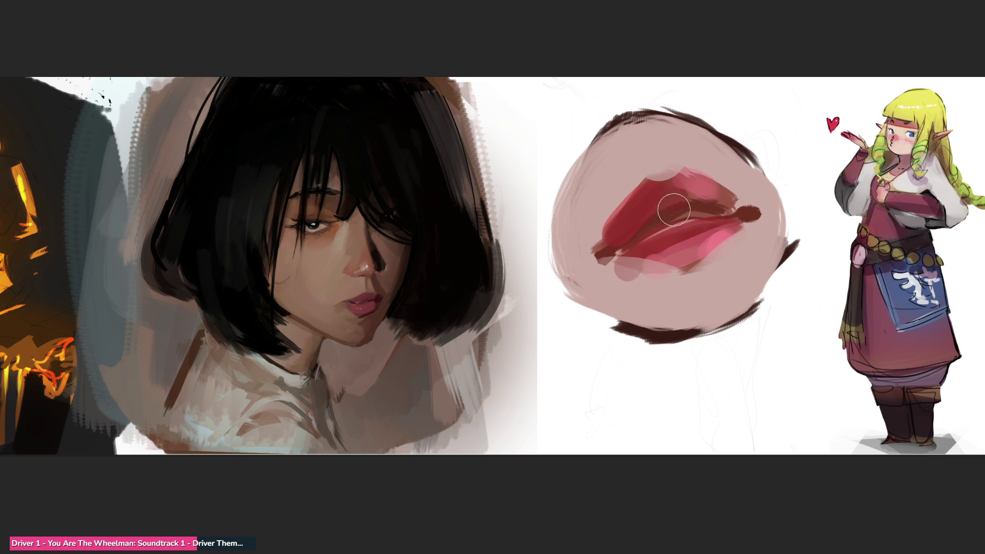
Paint skin tone above and below the lips and dab white teeth highlights.
{"action": "left_click_drag", "start_coordinate": [626, 157], "coordinate": [601, 207]}
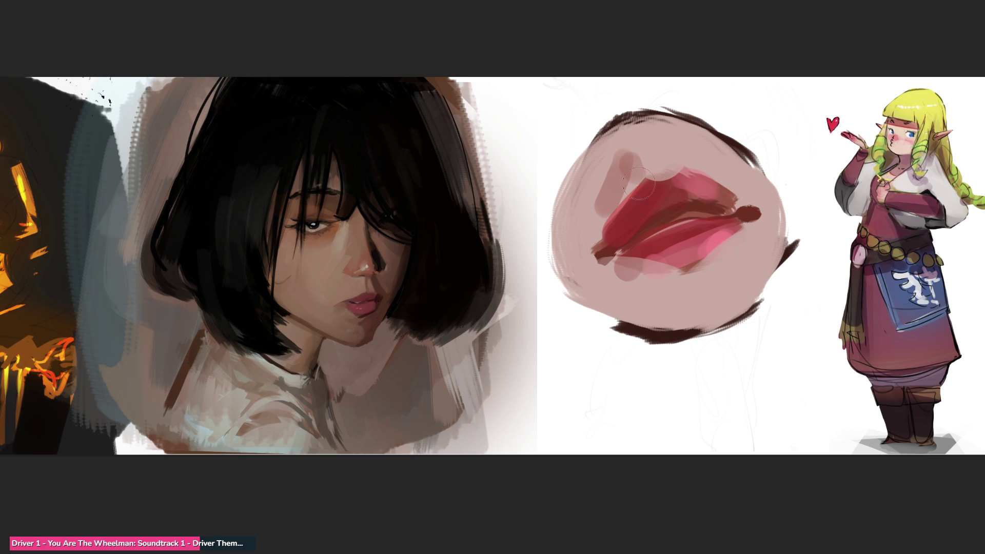
{"action": "left_click_drag", "start_coordinate": [588, 151], "coordinate": [649, 155]}
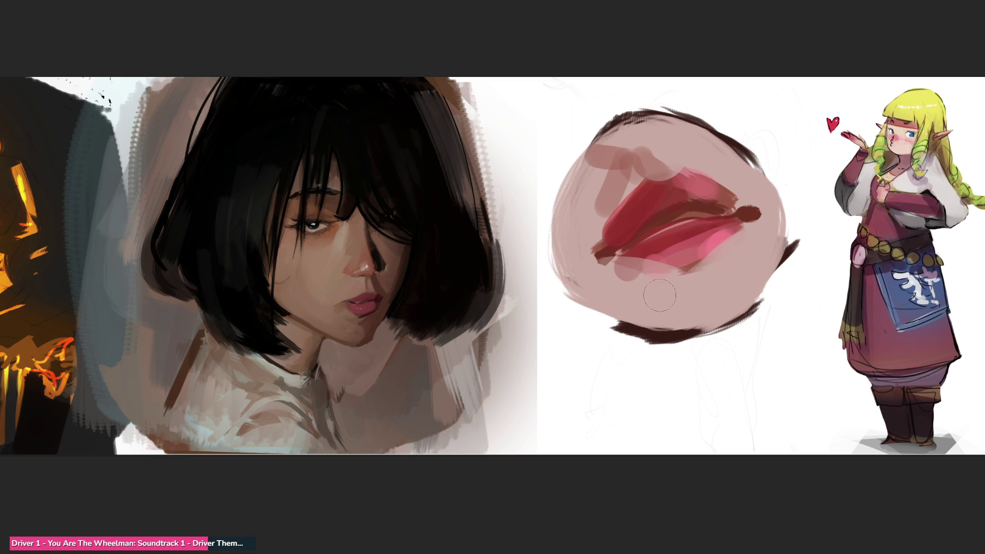
{"action": "left_click_drag", "start_coordinate": [704, 269], "coordinate": [659, 305]}
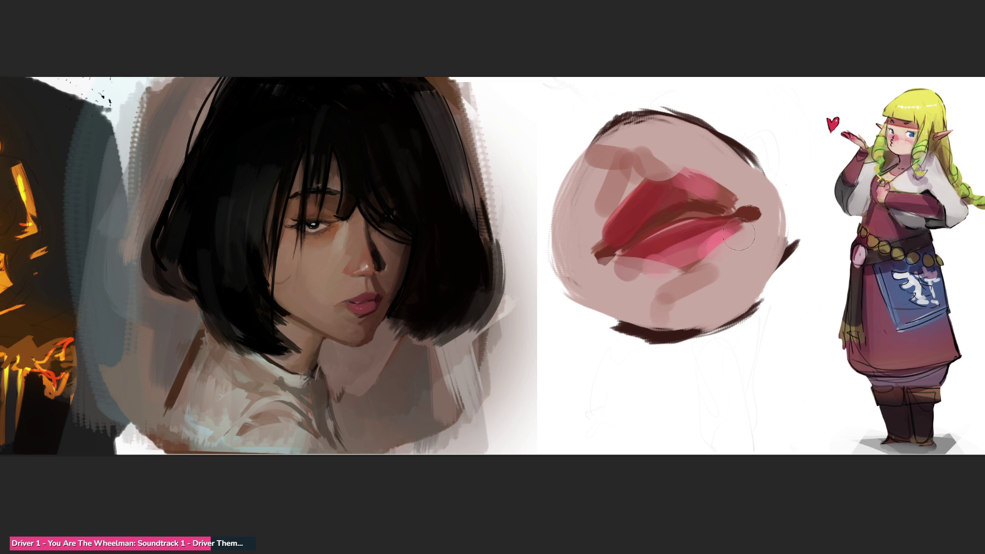
{"action": "left_click", "coordinate": [750, 221]}
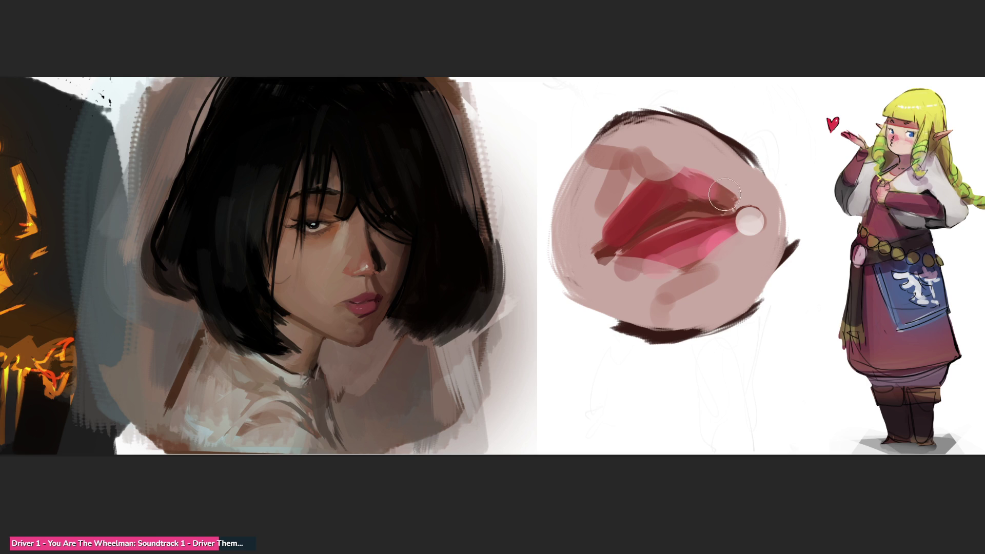
{"action": "left_click_drag", "start_coordinate": [667, 253], "coordinate": [676, 250]}
{"action": "left_click_drag", "start_coordinate": [684, 246], "coordinate": [707, 233]}
{"action": "left_click_drag", "start_coordinate": [708, 230], "coordinate": [714, 228]}
Redraw the thin parting line, deepen the upper lip red and darken the left mouth corner.
{"action": "left_click_drag", "start_coordinate": [661, 225], "coordinate": [635, 239]}
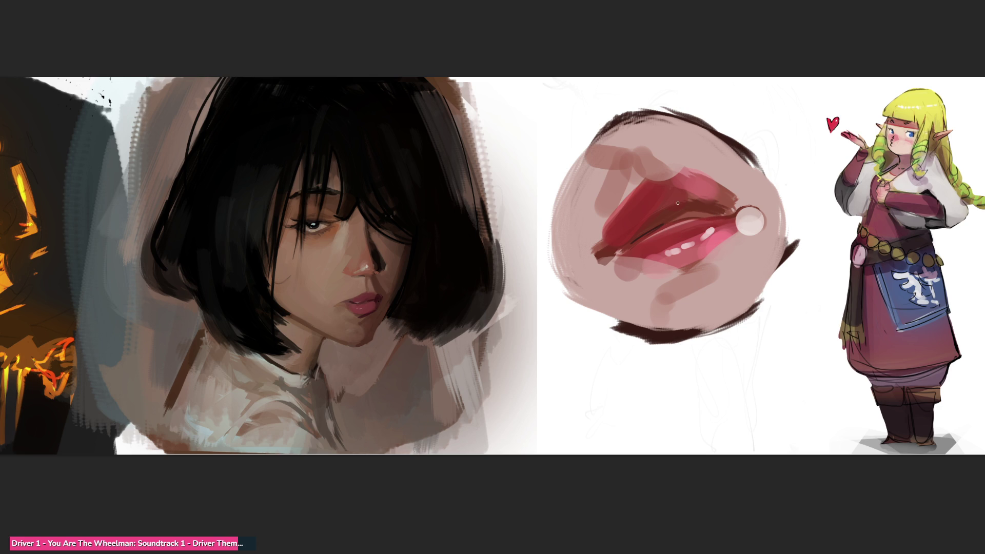
{"action": "left_click_drag", "start_coordinate": [662, 214], "coordinate": [713, 216]}
{"action": "left_click_drag", "start_coordinate": [688, 221], "coordinate": [649, 236]}
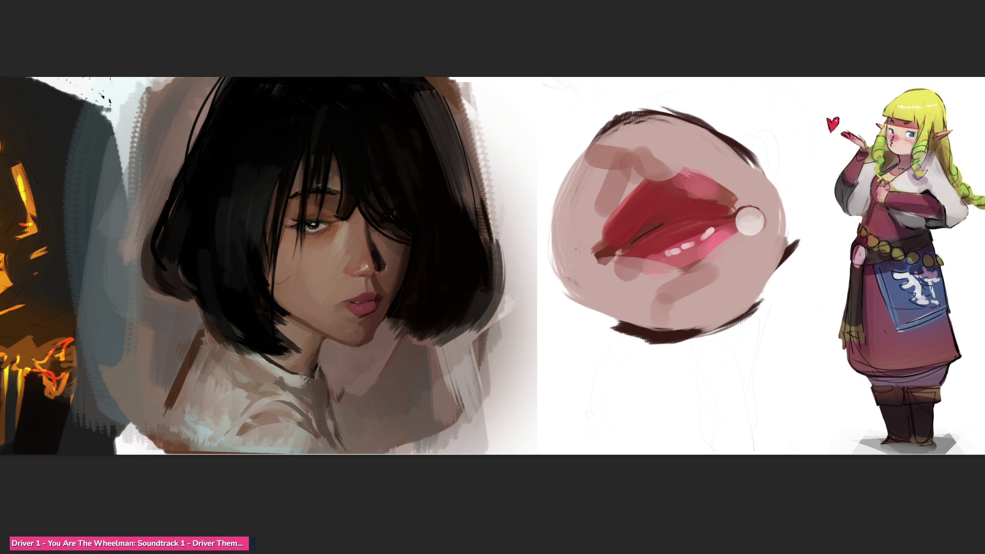
{"action": "mouse_move", "coordinate": [597, 250]}
{"action": "left_mouse_down"}
{"action": "mouse_move", "coordinate": [605, 267]}
{"action": "mouse_move", "coordinate": [615, 248]}
{"action": "mouse_move", "coordinate": [595, 260]}
{"action": "mouse_move", "coordinate": [662, 230]}
{"action": "left_mouse_up"}
{"action": "left_click", "coordinate": [626, 264]}
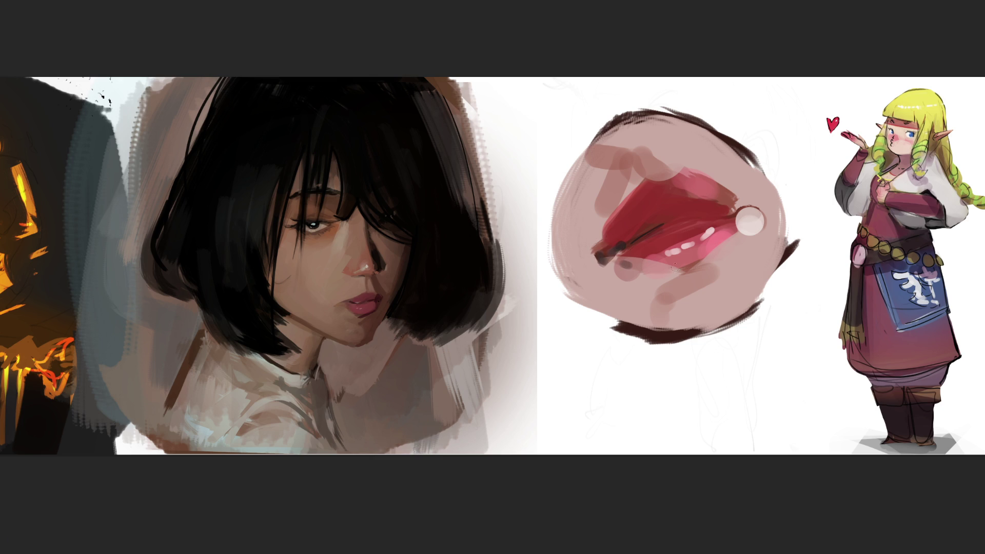
{"action": "left_click_drag", "start_coordinate": [601, 261], "coordinate": [667, 229]}
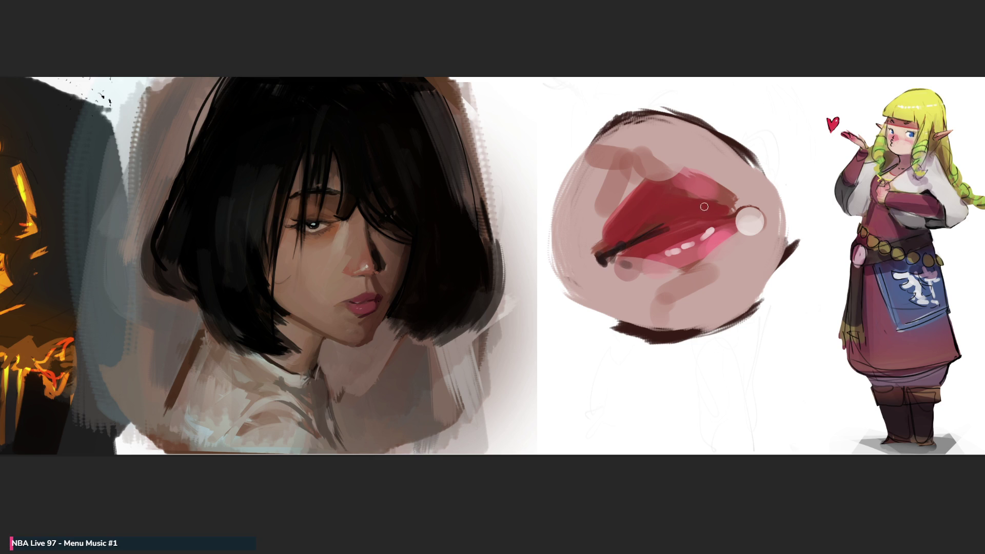
{"action": "left_click_drag", "start_coordinate": [651, 231], "coordinate": [727, 206]}
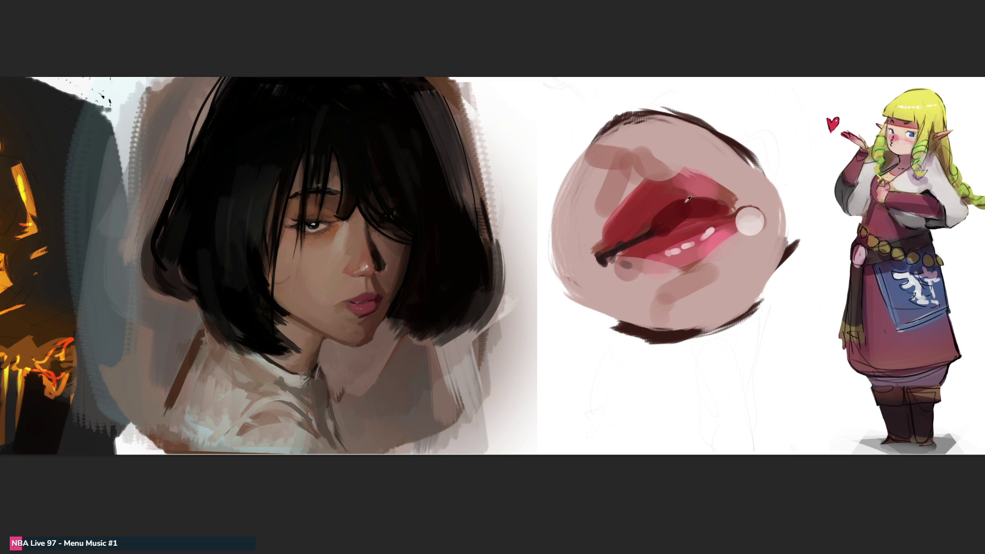
Reinforce the upper lip's pink highlight and tone the white highlight dot into skin pink.
{"action": "left_click_drag", "start_coordinate": [621, 245], "coordinate": [716, 188]}
{"action": "left_click_drag", "start_coordinate": [633, 215], "coordinate": [670, 187]}
{"action": "left_click_drag", "start_coordinate": [628, 231], "coordinate": [703, 184]}
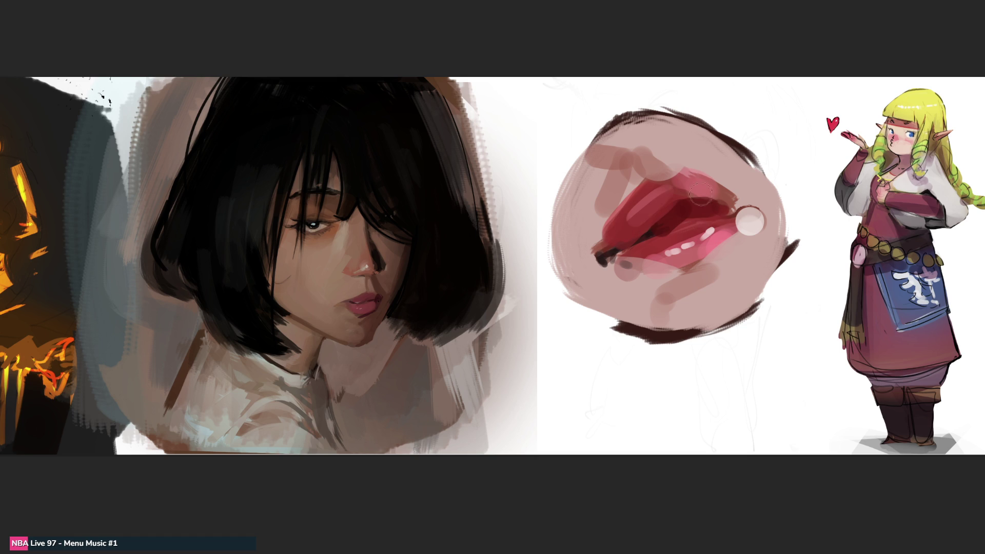
{"action": "mouse_move", "coordinate": [683, 231]}
{"action": "left_mouse_down"}
{"action": "mouse_move", "coordinate": [699, 220]}
{"action": "mouse_move", "coordinate": [749, 222]}
{"action": "left_mouse_up"}
{"action": "left_click", "coordinate": [749, 221]}
{"action": "left_click", "coordinate": [749, 220]}
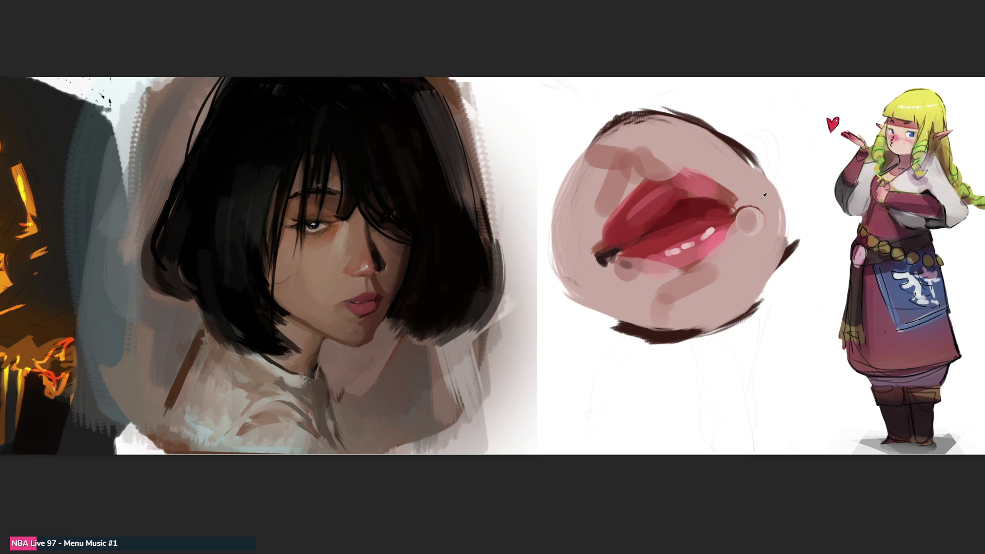
{"action": "left_click_drag", "start_coordinate": [728, 198], "coordinate": [757, 211]}
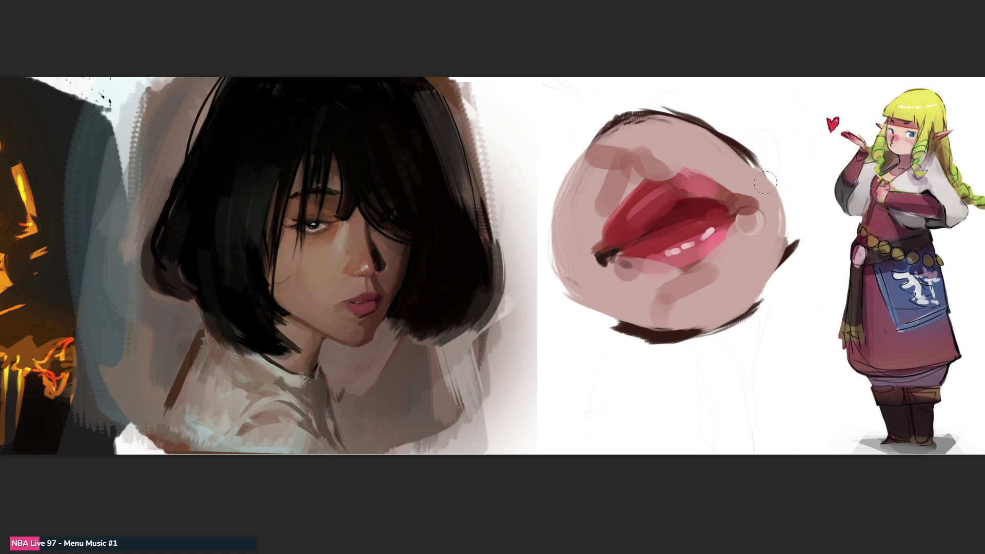
{"action": "key", "text": "ctrl+z"}
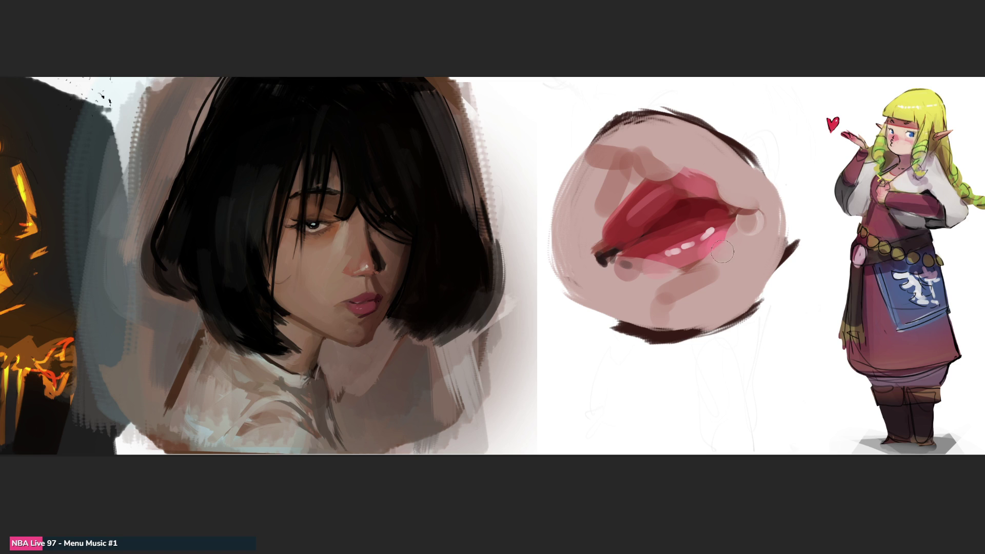
{"action": "left_click", "coordinate": [750, 221]}
Paint soft pink highlights along the upper lip's top edge and on the chin.
{"action": "left_click_drag", "start_coordinate": [618, 143], "coordinate": [621, 177]}
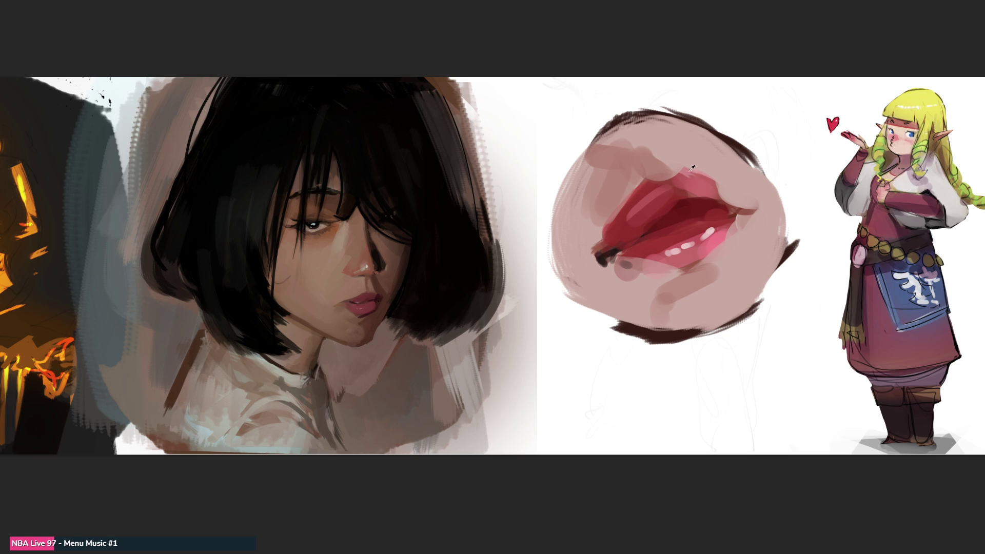
{"action": "left_click_drag", "start_coordinate": [656, 142], "coordinate": [730, 186]}
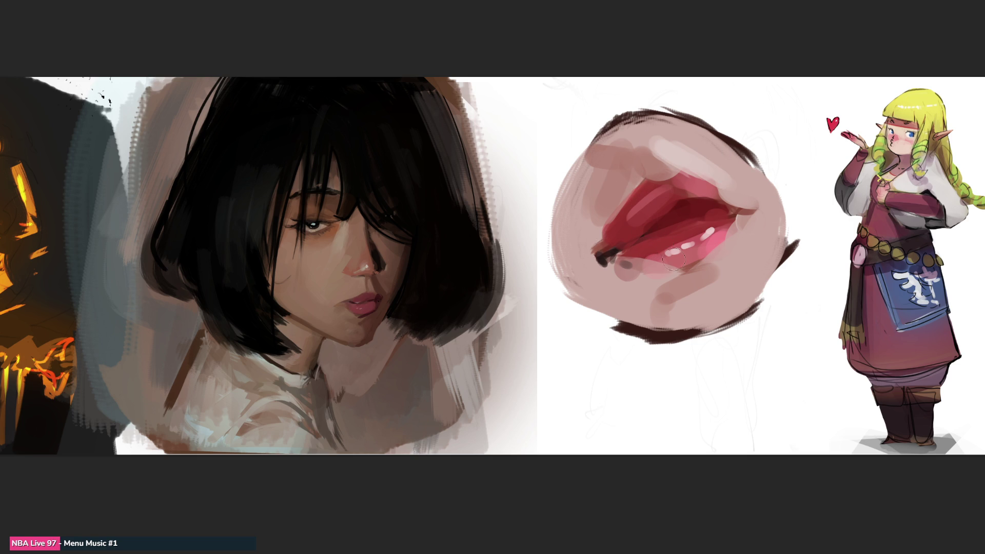
{"action": "mouse_move", "coordinate": [690, 313]}
{"action": "left_mouse_down"}
{"action": "mouse_move", "coordinate": [739, 292]}
{"action": "mouse_move", "coordinate": [718, 303]}
{"action": "mouse_move", "coordinate": [729, 282]}
{"action": "mouse_move", "coordinate": [739, 300]}
{"action": "mouse_move", "coordinate": [729, 298]}
{"action": "left_mouse_up"}
{"action": "mouse_move", "coordinate": [711, 175]}
{"action": "left_mouse_down"}
{"action": "mouse_move", "coordinate": [674, 191]}
{"action": "mouse_move", "coordinate": [732, 219]}
{"action": "left_mouse_up"}
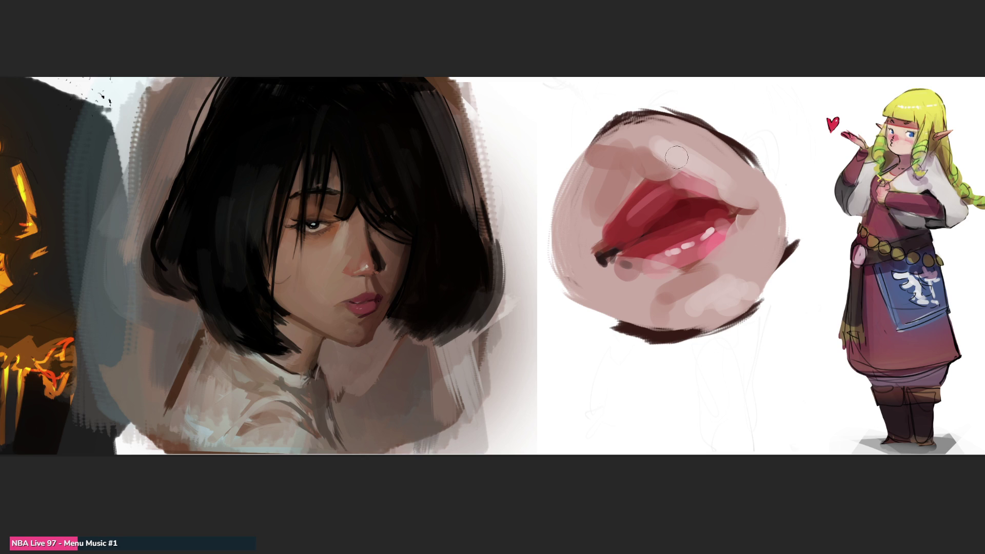
Sample lip colours to paint mauve across the upper lip and darken the cheek left of the mouth.
{"action": "left_click", "coordinate": [642, 181], "text": "alt"}
{"action": "left_click_drag", "start_coordinate": [637, 175], "coordinate": [606, 202]}
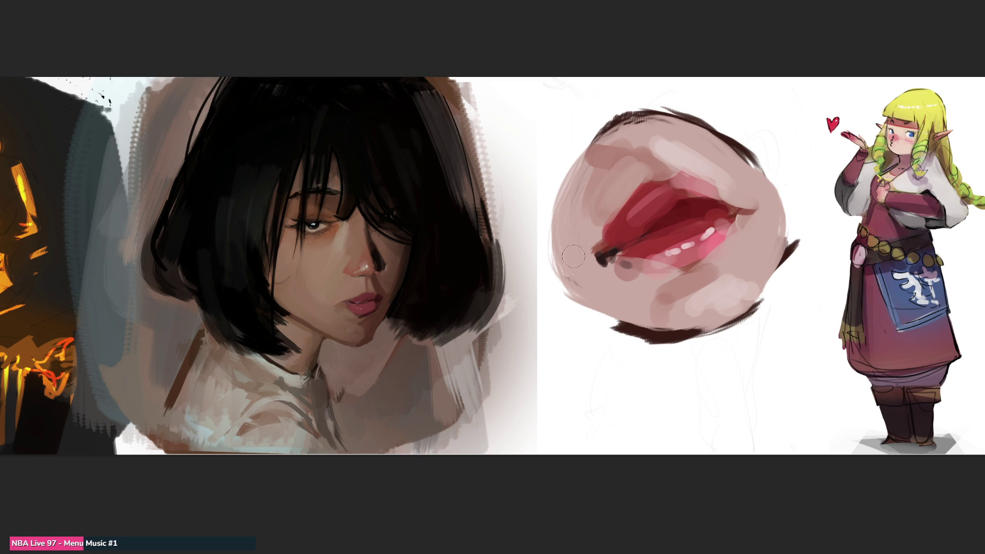
{"action": "left_click", "coordinate": [604, 156], "text": "alt"}
{"action": "mouse_move", "coordinate": [585, 201]}
{"action": "left_mouse_down"}
{"action": "mouse_move", "coordinate": [649, 160]}
{"action": "mouse_move", "coordinate": [633, 171]}
{"action": "mouse_move", "coordinate": [628, 205]}
{"action": "left_mouse_up"}
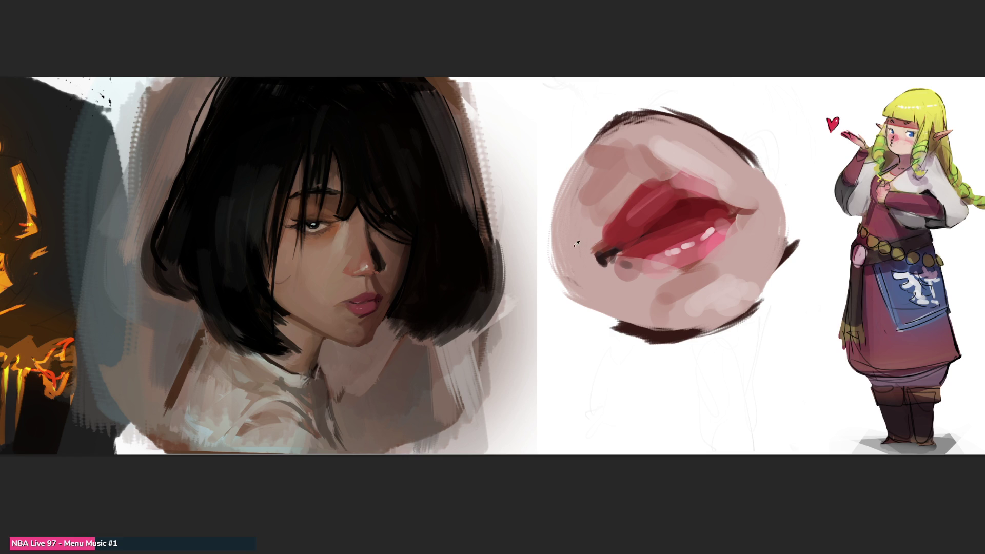
{"action": "left_click", "coordinate": [584, 237], "text": "alt"}
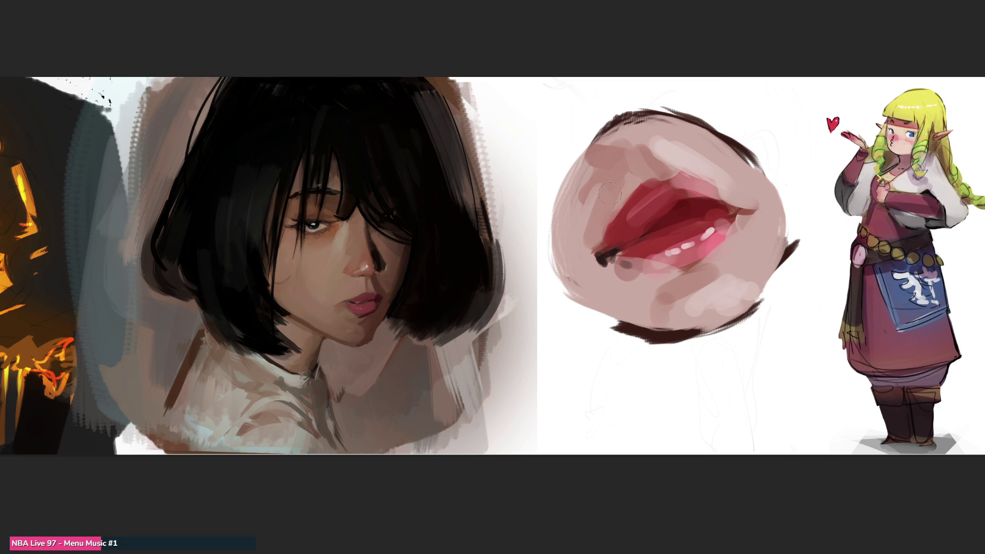
{"action": "left_click_drag", "start_coordinate": [595, 190], "coordinate": [569, 231]}
{"action": "left_click_drag", "start_coordinate": [584, 169], "coordinate": [564, 251]}
{"action": "left_click", "coordinate": [627, 261]}
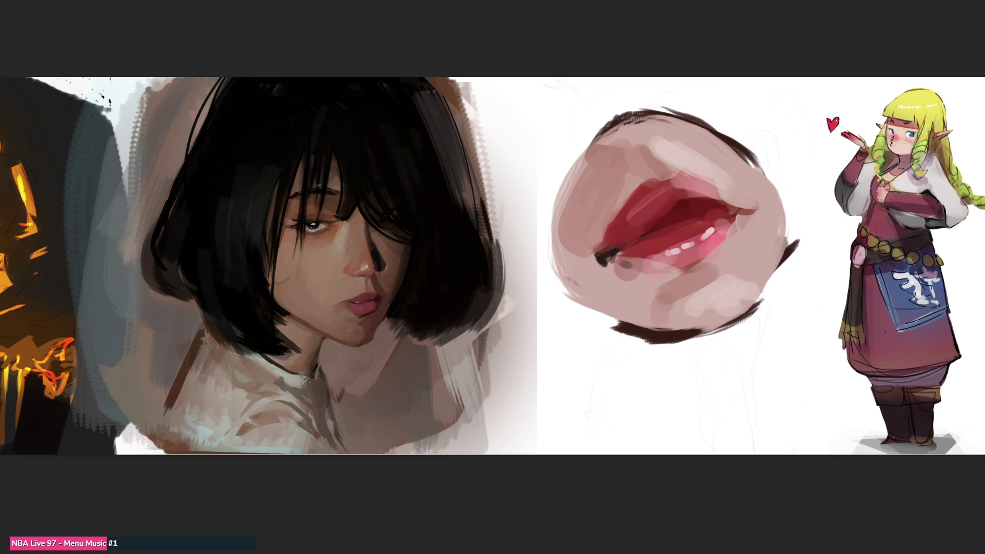
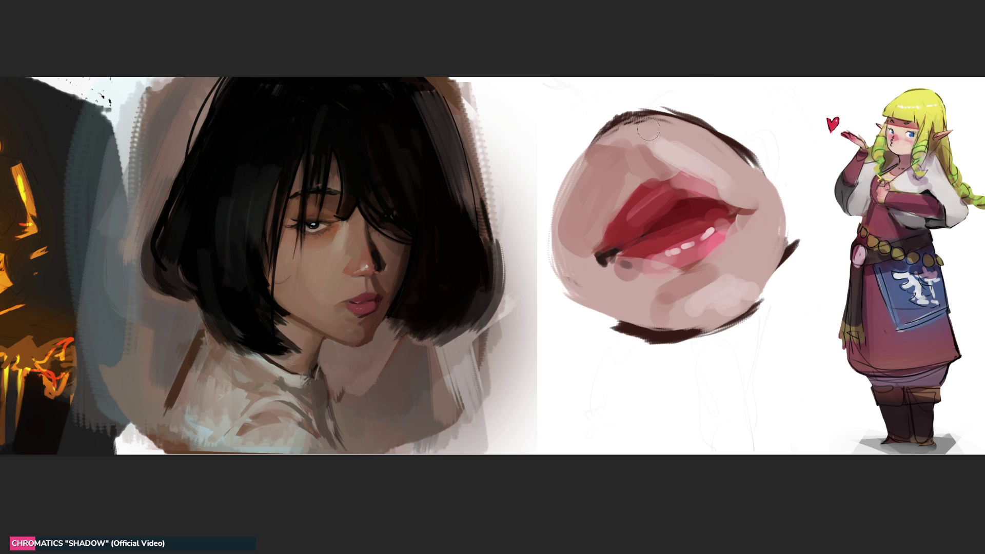
Paint white over the lips study, enlarging the brush to wipe the last strokes blank.
{"action": "mouse_move", "coordinate": [648, 128]}
{"action": "left_mouse_down"}
{"action": "mouse_move", "coordinate": [609, 106]}
{"action": "mouse_move", "coordinate": [616, 134]}
{"action": "mouse_move", "coordinate": [641, 150]}
{"action": "mouse_move", "coordinate": [629, 155]}
{"action": "mouse_move", "coordinate": [647, 180]}
{"action": "mouse_move", "coordinate": [626, 224]}
{"action": "mouse_move", "coordinate": [711, 226]}
{"action": "mouse_move", "coordinate": [668, 271]}
{"action": "mouse_move", "coordinate": [691, 309]}
{"action": "left_mouse_up"}
{"action": "mouse_move", "coordinate": [751, 308]}
{"action": "left_mouse_down"}
{"action": "mouse_move", "coordinate": [631, 331]}
{"action": "mouse_move", "coordinate": [713, 262]}
{"action": "left_mouse_up"}
{"action": "mouse_move", "coordinate": [621, 289]}
{"action": "left_mouse_down"}
{"action": "mouse_move", "coordinate": [716, 288]}
{"action": "mouse_move", "coordinate": [666, 236]}
{"action": "mouse_move", "coordinate": [574, 215]}
{"action": "mouse_move", "coordinate": [681, 269]}
{"action": "mouse_move", "coordinate": [649, 192]}
{"action": "mouse_move", "coordinate": [705, 255]}
{"action": "left_mouse_up"}
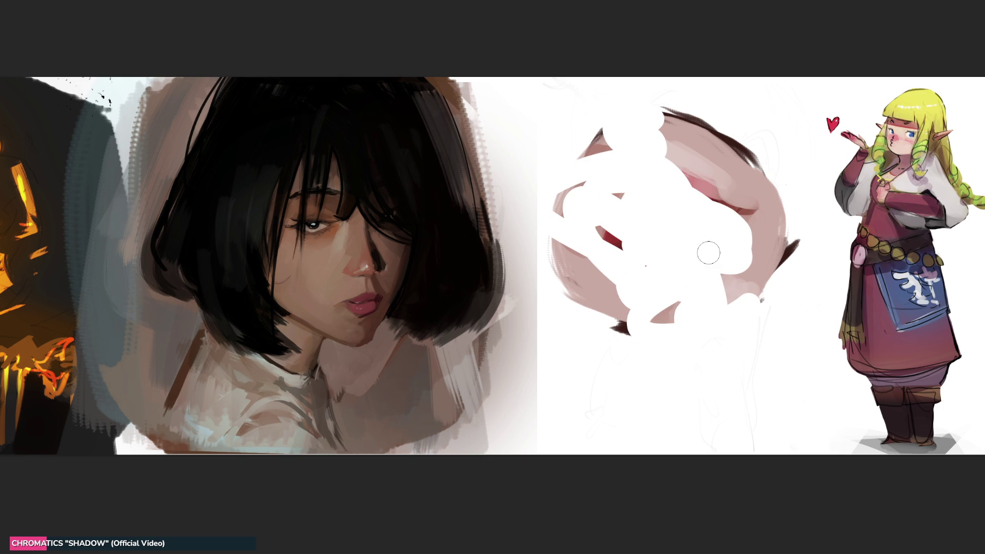
{"action": "key", "text": "bracketright"}
{"action": "key", "text": "bracketright"}
{"action": "key", "text": "bracketright"}
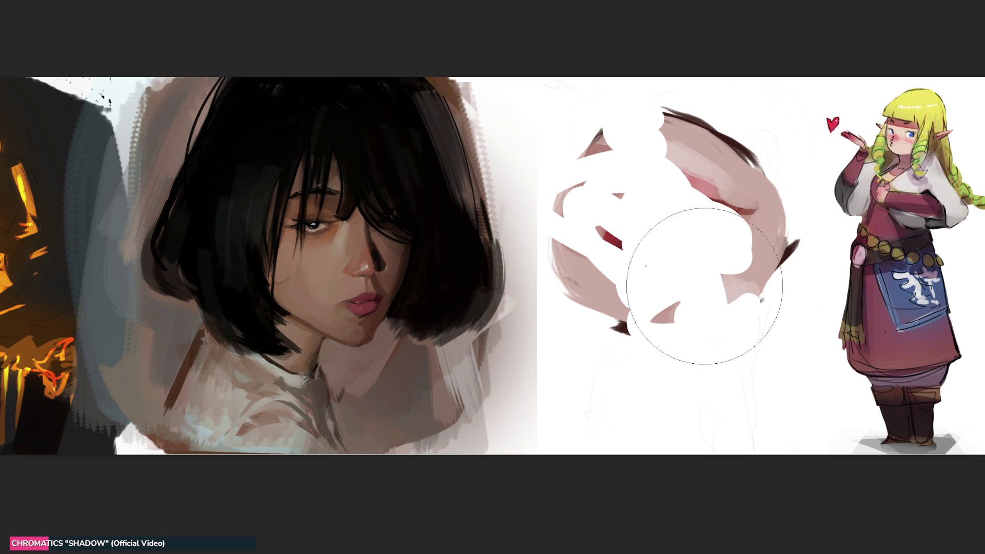
{"action": "mouse_move", "coordinate": [723, 282]}
{"action": "left_mouse_down"}
{"action": "mouse_move", "coordinate": [739, 168]}
{"action": "mouse_move", "coordinate": [666, 167]}
{"action": "left_mouse_up"}
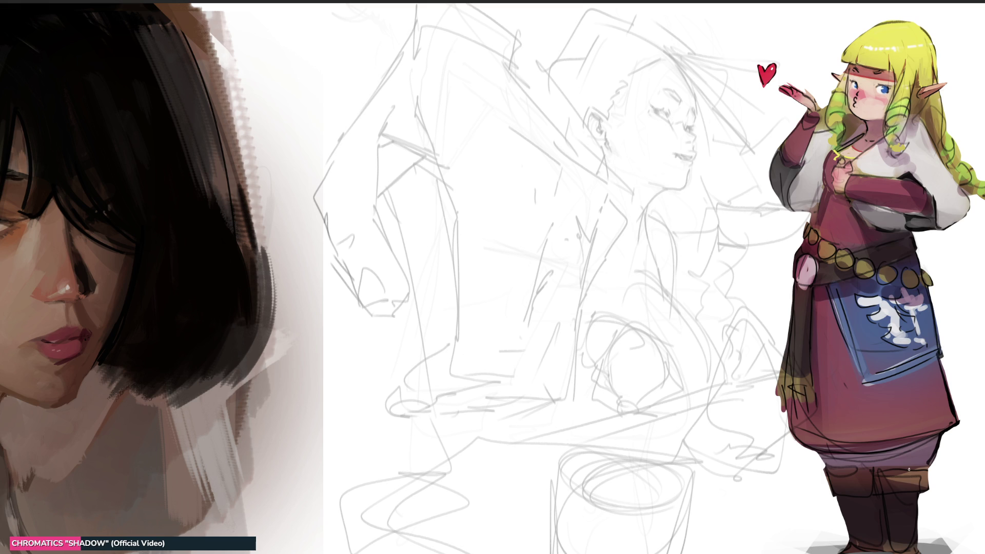
Darken the eyelash line on the grey sketch's eye.
{"action": "left_click_drag", "start_coordinate": [653, 111], "coordinate": [663, 110]}
Ink the upper eyelid, eyebrow and nose lines, undoing a stray stroke near the eye.
{"action": "left_click_drag", "start_coordinate": [656, 109], "coordinate": [667, 110]}
{"action": "left_click_drag", "start_coordinate": [660, 89], "coordinate": [671, 91]}
{"action": "left_click_drag", "start_coordinate": [672, 87], "coordinate": [678, 94]}
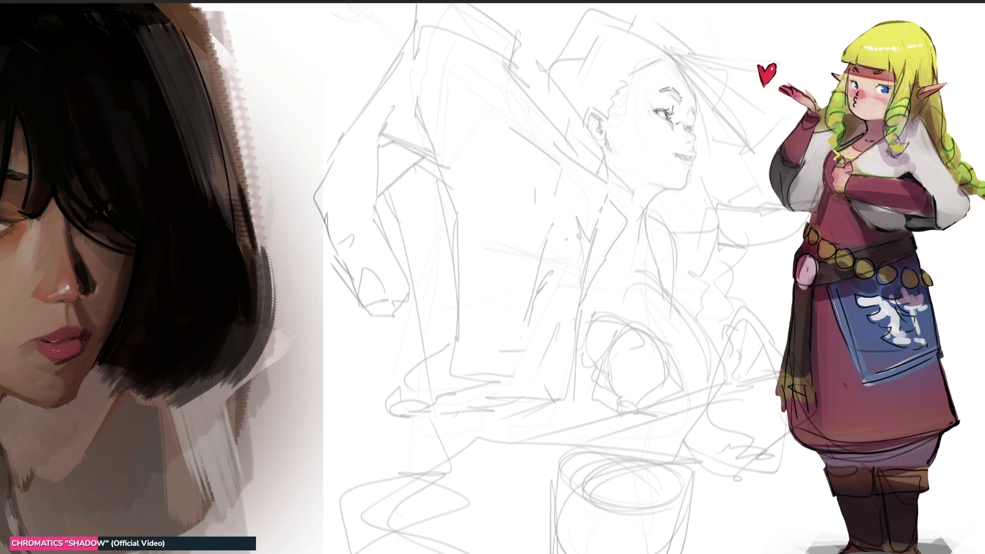
{"action": "key", "text": "ctrl+z"}
{"action": "left_click_drag", "start_coordinate": [686, 129], "coordinate": [696, 136]}
{"action": "left_click_drag", "start_coordinate": [698, 137], "coordinate": [695, 144]}
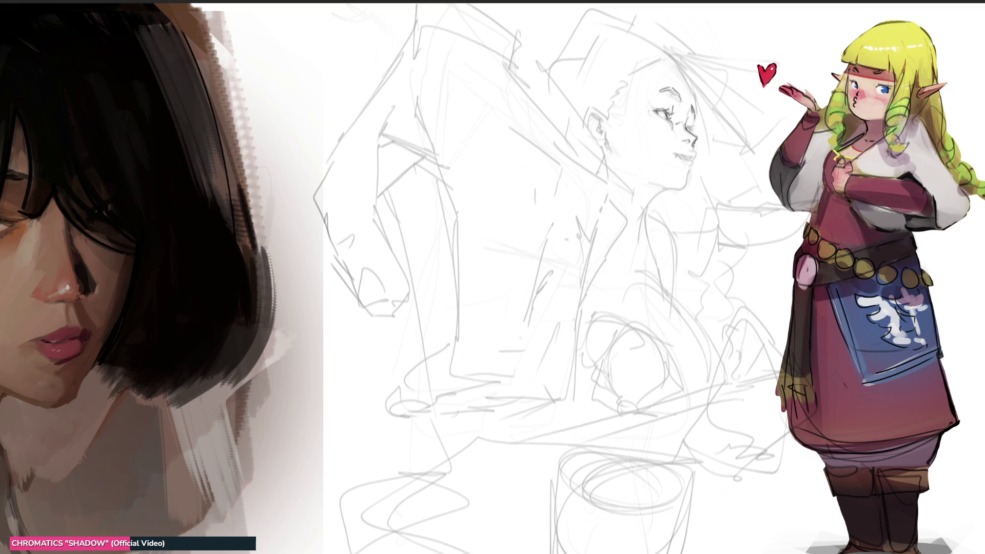
Ink the lips, chin, forehead and jaw lines over the sketch.
{"action": "left_click_drag", "start_coordinate": [681, 158], "coordinate": [688, 158]}
{"action": "left_click_drag", "start_coordinate": [689, 166], "coordinate": [688, 179]}
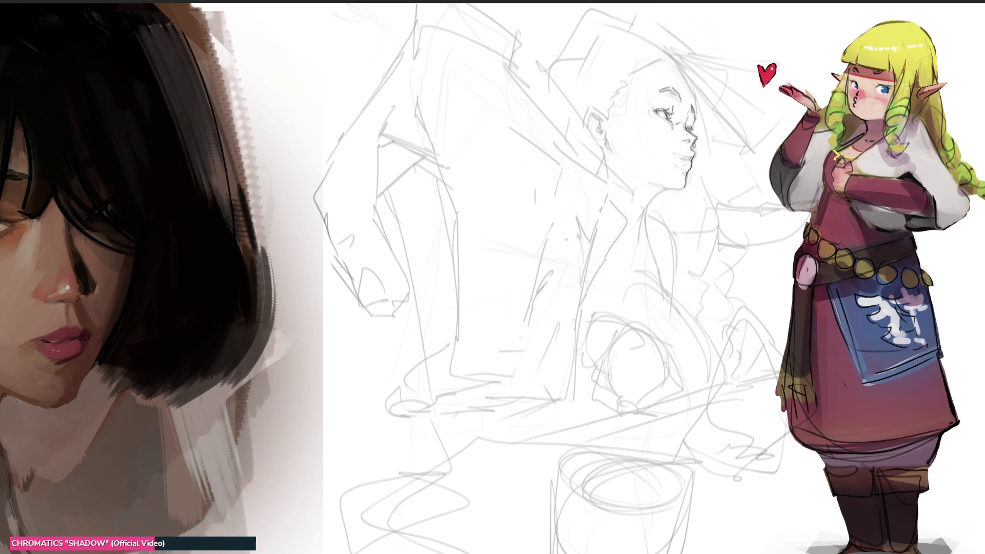
{"action": "mouse_move", "coordinate": [696, 109]}
{"action": "left_mouse_down"}
{"action": "mouse_move", "coordinate": [684, 69]}
{"action": "mouse_move", "coordinate": [667, 63]}
{"action": "left_mouse_up"}
{"action": "mouse_move", "coordinate": [649, 104]}
{"action": "left_mouse_down"}
{"action": "mouse_move", "coordinate": [658, 91]}
{"action": "mouse_move", "coordinate": [662, 140]}
{"action": "mouse_move", "coordinate": [676, 157]}
{"action": "left_mouse_up"}
{"action": "mouse_move", "coordinate": [678, 185]}
{"action": "left_mouse_down"}
{"action": "mouse_move", "coordinate": [648, 187]}
{"action": "mouse_move", "coordinate": [643, 211]}
{"action": "left_mouse_up"}
{"action": "key", "text": "ctrl+z"}
Ink the jaw-neck join, the ear, the back and top of the head, and a hair stroke.
{"action": "left_click_drag", "start_coordinate": [654, 175], "coordinate": [636, 182]}
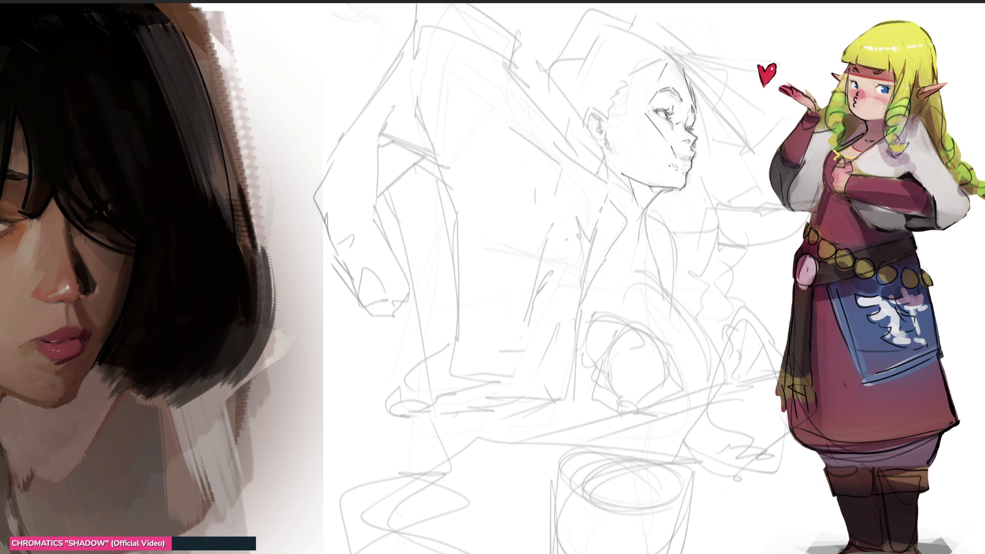
{"action": "mouse_move", "coordinate": [607, 149]}
{"action": "left_mouse_down"}
{"action": "mouse_move", "coordinate": [582, 121]}
{"action": "mouse_move", "coordinate": [596, 105]}
{"action": "mouse_move", "coordinate": [603, 115]}
{"action": "mouse_move", "coordinate": [593, 120]}
{"action": "left_mouse_up"}
{"action": "mouse_move", "coordinate": [591, 111]}
{"action": "left_mouse_down"}
{"action": "mouse_move", "coordinate": [600, 122]}
{"action": "mouse_move", "coordinate": [587, 127]}
{"action": "left_mouse_up"}
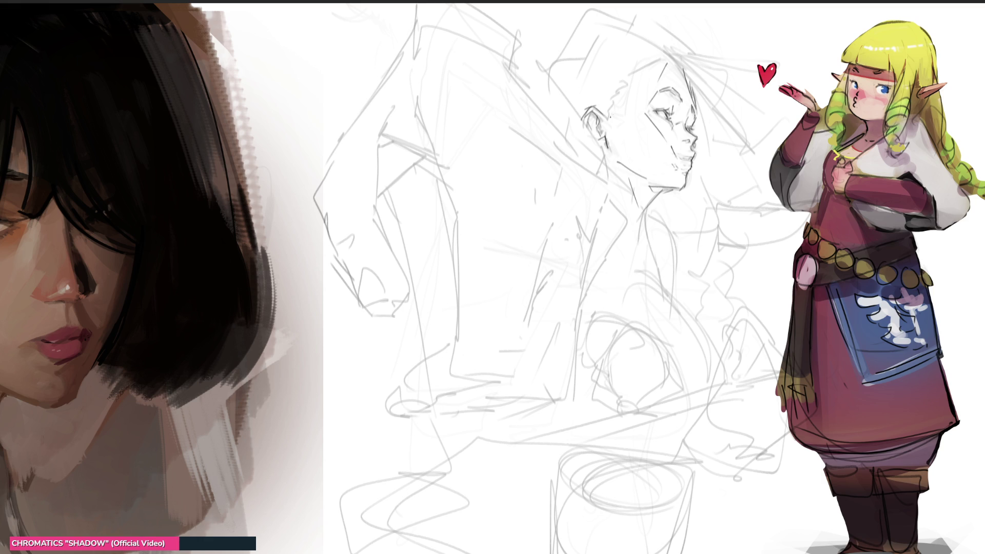
{"action": "left_click_drag", "start_coordinate": [604, 123], "coordinate": [617, 105]}
{"action": "left_click_drag", "start_coordinate": [607, 109], "coordinate": [625, 88]}
{"action": "left_click_drag", "start_coordinate": [615, 93], "coordinate": [643, 62]}
{"action": "mouse_move", "coordinate": [637, 64]}
{"action": "left_mouse_down"}
{"action": "mouse_move", "coordinate": [668, 55]}
{"action": "mouse_move", "coordinate": [689, 81]}
{"action": "left_mouse_up"}
{"action": "key", "text": "ctrl+z"}
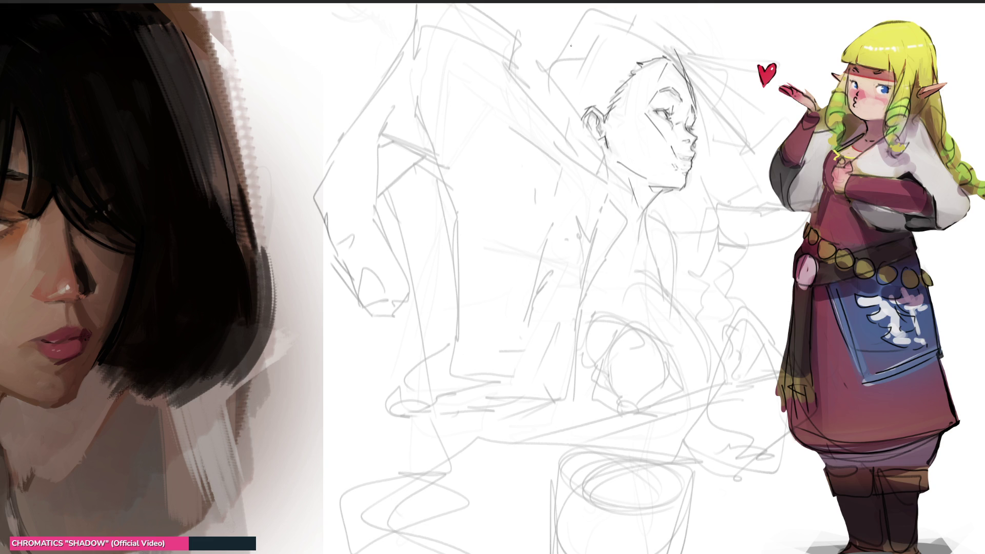
{"action": "mouse_move", "coordinate": [632, 19]}
{"action": "left_mouse_down"}
{"action": "mouse_move", "coordinate": [726, 88]}
{"action": "mouse_move", "coordinate": [704, 111]}
{"action": "left_mouse_up"}
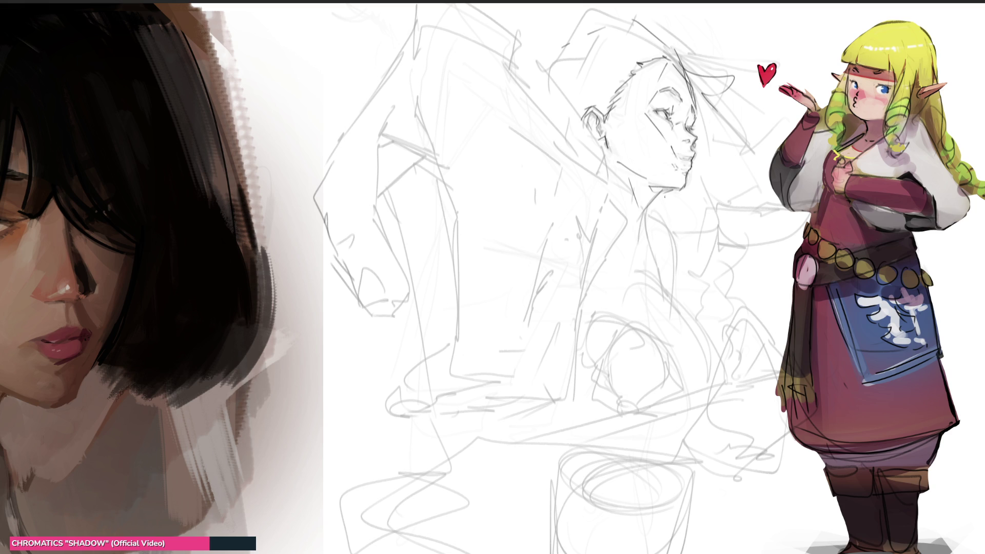
Draw the shoulder line and redraw the jaw and neck line several times until it sits right.
{"action": "left_click_drag", "start_coordinate": [651, 200], "coordinate": [688, 193]}
{"action": "key", "text": "ctrl+z"}
{"action": "key", "text": "ctrl+z"}
{"action": "left_click_drag", "start_coordinate": [657, 188], "coordinate": [688, 193]}
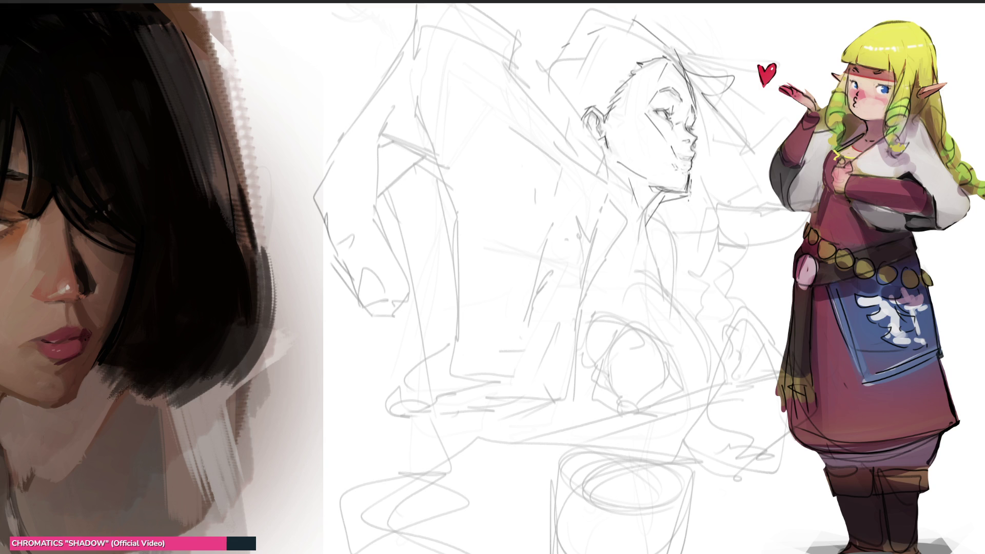
{"action": "key", "text": "ctrl+z"}
{"action": "key", "text": "ctrl+z"}
{"action": "left_click_drag", "start_coordinate": [684, 193], "coordinate": [644, 211]}
{"action": "key", "text": "ctrl+z"}
{"action": "key", "text": "ctrl+z"}
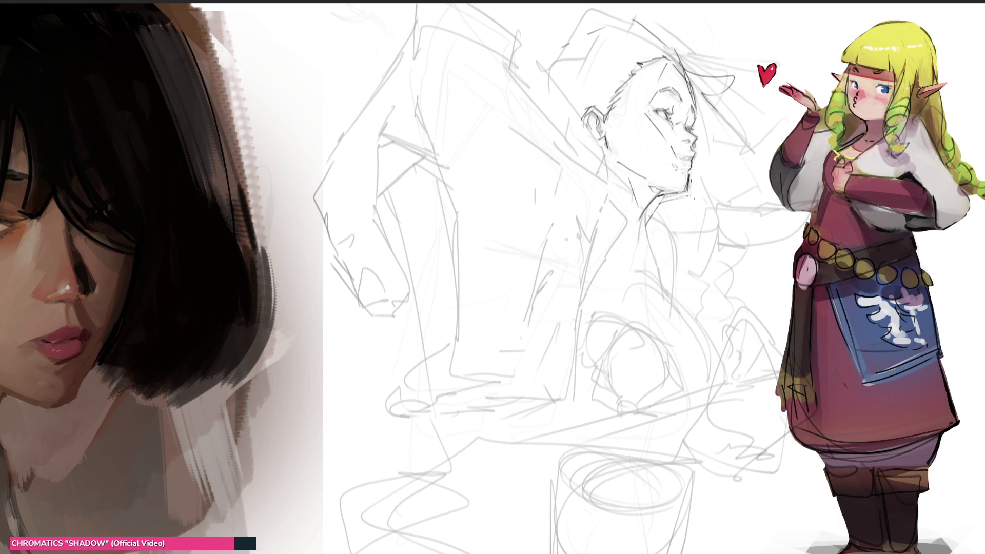
{"action": "left_click_drag", "start_coordinate": [688, 192], "coordinate": [664, 199]}
{"action": "key", "text": "ctrl+z"}
{"action": "key", "text": "ctrl+z"}
{"action": "key", "text": "ctrl+z"}
{"action": "key", "text": "ctrl+z"}
{"action": "left_click_drag", "start_coordinate": [667, 189], "coordinate": [633, 171]}
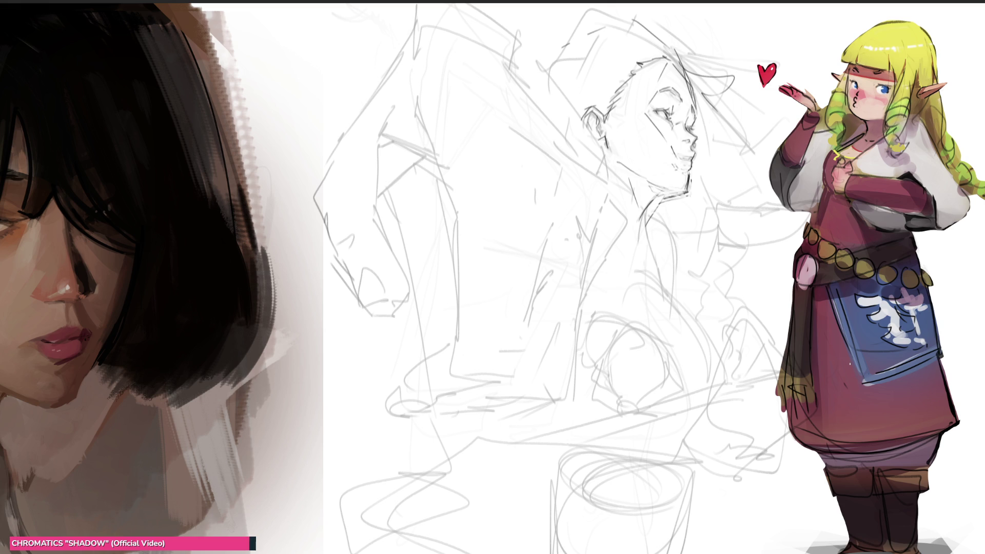
{"action": "key", "text": "bracketright"}
{"action": "key", "text": "bracketright"}
{"action": "key", "text": "bracketright"}
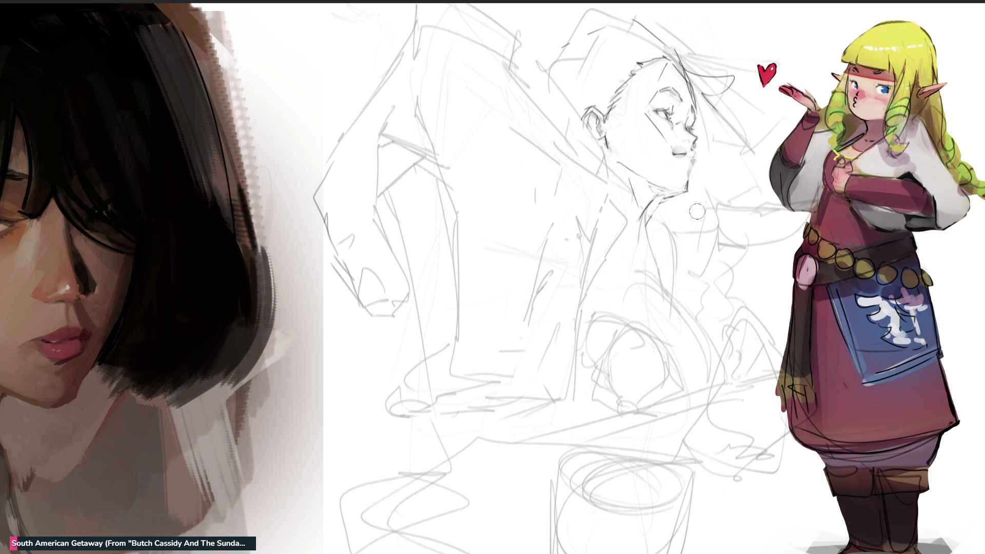
Ink a thick collar curve with a rounded clasp, then sketch the body folds below it.
{"action": "mouse_move", "coordinate": [690, 198]}
{"action": "left_mouse_down"}
{"action": "mouse_move", "coordinate": [656, 205]}
{"action": "mouse_move", "coordinate": [648, 226]}
{"action": "mouse_move", "coordinate": [688, 201]}
{"action": "mouse_move", "coordinate": [662, 208]}
{"action": "mouse_move", "coordinate": [654, 231]}
{"action": "mouse_move", "coordinate": [648, 217]}
{"action": "left_mouse_up"}
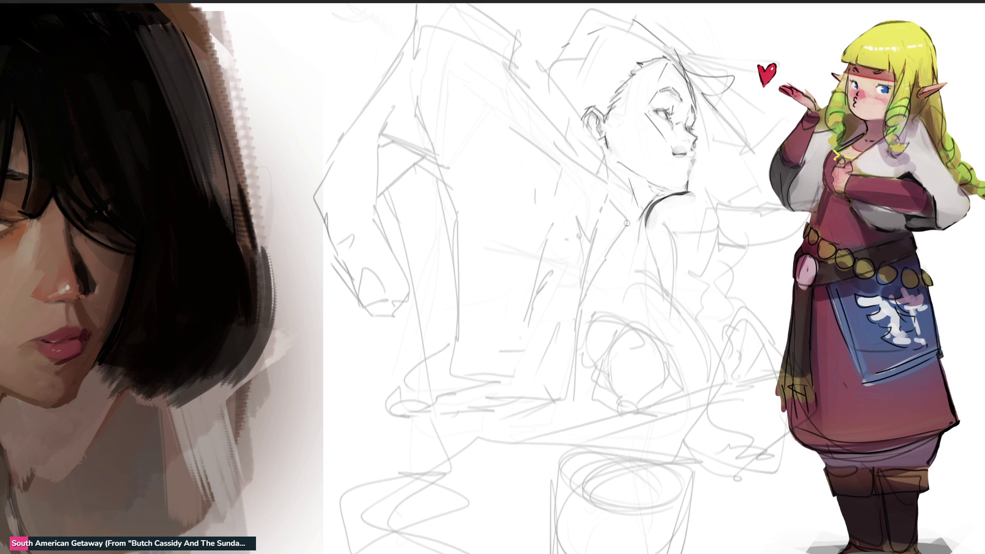
{"action": "left_click_drag", "start_coordinate": [611, 221], "coordinate": [652, 245]}
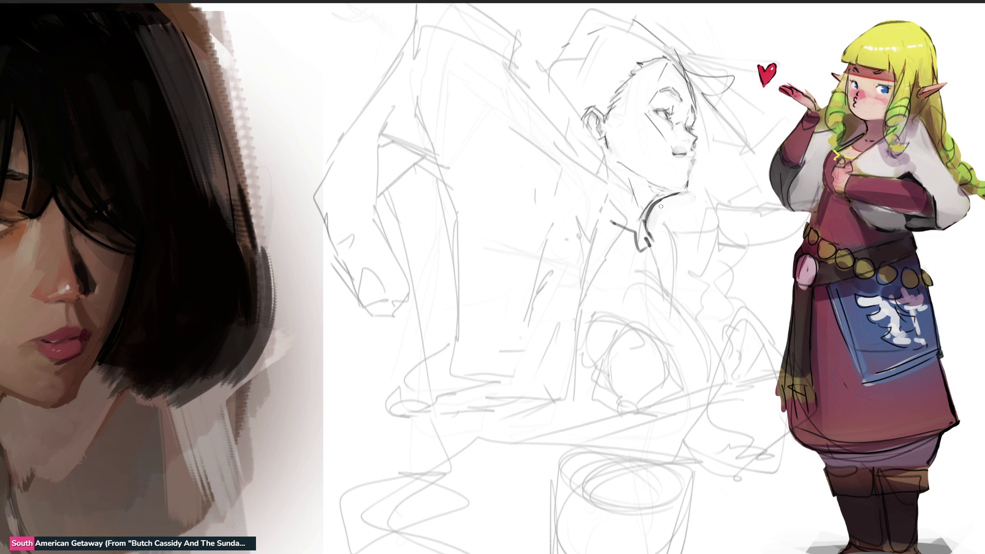
{"action": "mouse_move", "coordinate": [654, 214]}
{"action": "left_mouse_down"}
{"action": "mouse_move", "coordinate": [672, 232]}
{"action": "mouse_move", "coordinate": [659, 225]}
{"action": "mouse_move", "coordinate": [676, 259]}
{"action": "left_mouse_up"}
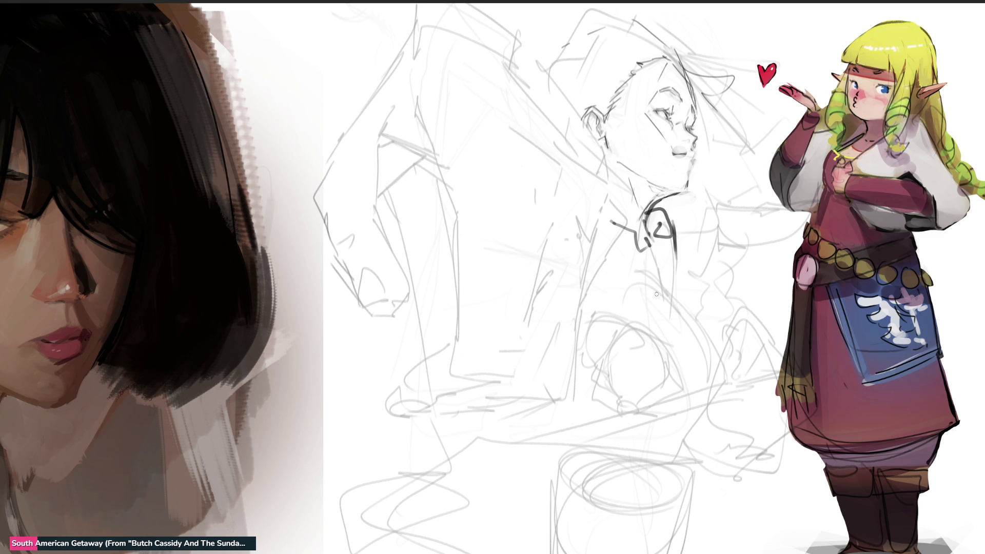
{"action": "mouse_move", "coordinate": [591, 265]}
{"action": "left_mouse_down"}
{"action": "mouse_move", "coordinate": [599, 297]}
{"action": "mouse_move", "coordinate": [659, 293]}
{"action": "mouse_move", "coordinate": [708, 344]}
{"action": "mouse_move", "coordinate": [708, 360]}
{"action": "left_mouse_up"}
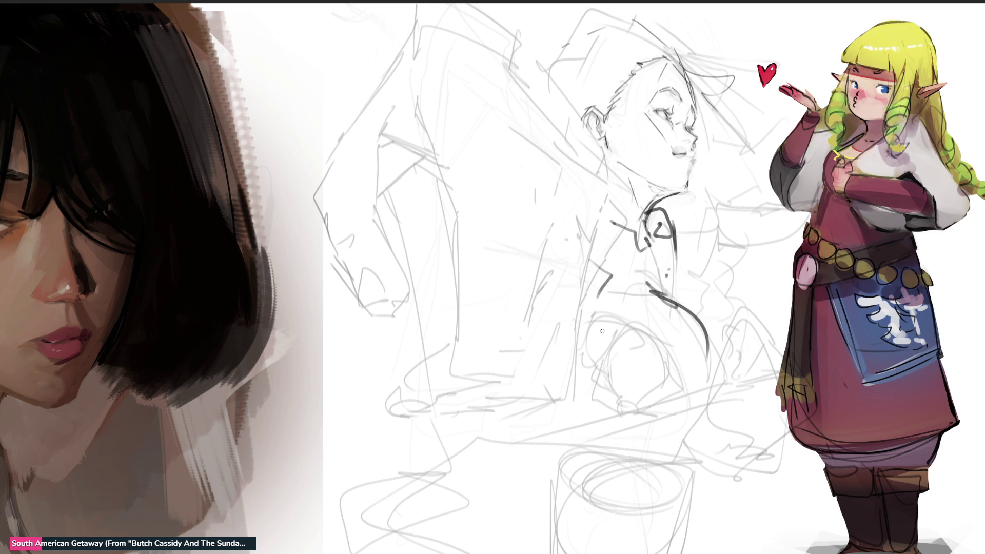
{"action": "mouse_move", "coordinate": [599, 342]}
{"action": "left_mouse_down"}
{"action": "mouse_move", "coordinate": [648, 359]}
{"action": "mouse_move", "coordinate": [651, 380]}
{"action": "mouse_move", "coordinate": [636, 402]}
{"action": "left_mouse_up"}
Draw the left staff lines and the hand gripping the right staff.
{"action": "left_click_drag", "start_coordinate": [587, 224], "coordinate": [612, 332]}
{"action": "left_click", "coordinate": [583, 183]}
{"action": "left_click_drag", "start_coordinate": [588, 205], "coordinate": [616, 340]}
{"action": "mouse_move", "coordinate": [738, 326]}
{"action": "left_mouse_down"}
{"action": "mouse_move", "coordinate": [750, 346]}
{"action": "mouse_move", "coordinate": [741, 324]}
{"action": "left_mouse_up"}
{"action": "mouse_move", "coordinate": [750, 317]}
{"action": "left_mouse_down"}
{"action": "mouse_move", "coordinate": [765, 312]}
{"action": "mouse_move", "coordinate": [768, 340]}
{"action": "left_mouse_up"}
{"action": "mouse_move", "coordinate": [753, 348]}
{"action": "left_mouse_down"}
{"action": "mouse_move", "coordinate": [770, 344]}
{"action": "mouse_move", "coordinate": [770, 363]}
{"action": "left_mouse_up"}
{"action": "mouse_move", "coordinate": [741, 356]}
{"action": "left_mouse_down"}
{"action": "mouse_move", "coordinate": [758, 377]}
{"action": "mouse_move", "coordinate": [742, 382]}
{"action": "left_mouse_up"}
Draw the right staff with its forked head and tines, and redraw the left staff.
{"action": "left_click_drag", "start_coordinate": [746, 319], "coordinate": [744, 199]}
{"action": "left_click_drag", "start_coordinate": [745, 191], "coordinate": [755, 323]}
{"action": "left_click_drag", "start_coordinate": [737, 223], "coordinate": [747, 228]}
{"action": "mouse_move", "coordinate": [730, 182]}
{"action": "left_mouse_down"}
{"action": "mouse_move", "coordinate": [740, 217]}
{"action": "mouse_move", "coordinate": [754, 224]}
{"action": "left_mouse_up"}
{"action": "left_click_drag", "start_coordinate": [755, 189], "coordinate": [757, 225]}
{"action": "left_click_drag", "start_coordinate": [583, 182], "coordinate": [607, 293]}
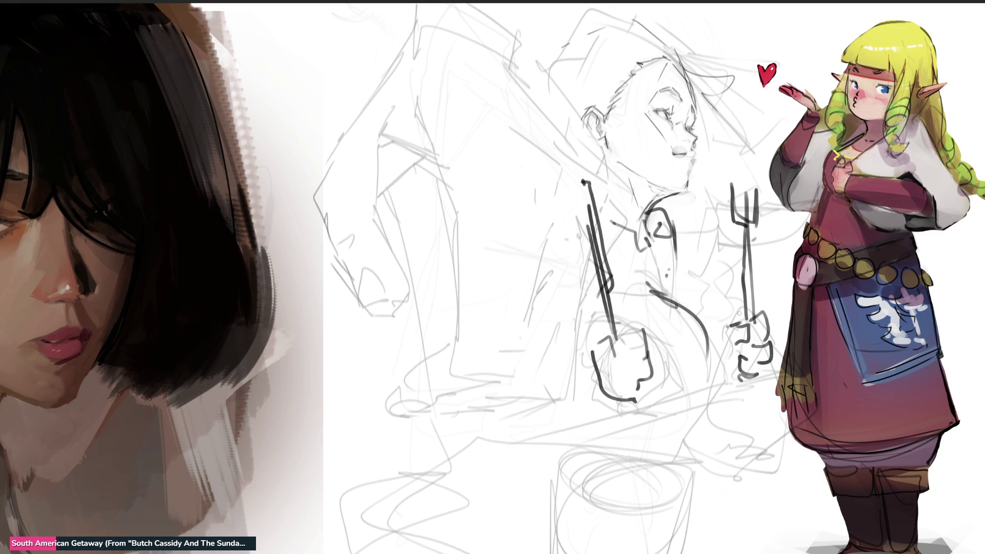
Draw the body's S-curve and the torso's right side line, removing a stray diagonal.
{"action": "mouse_move", "coordinate": [672, 285]}
{"action": "left_mouse_down"}
{"action": "mouse_move", "coordinate": [728, 382]}
{"action": "mouse_move", "coordinate": [667, 403]}
{"action": "mouse_move", "coordinate": [704, 400]}
{"action": "left_mouse_up"}
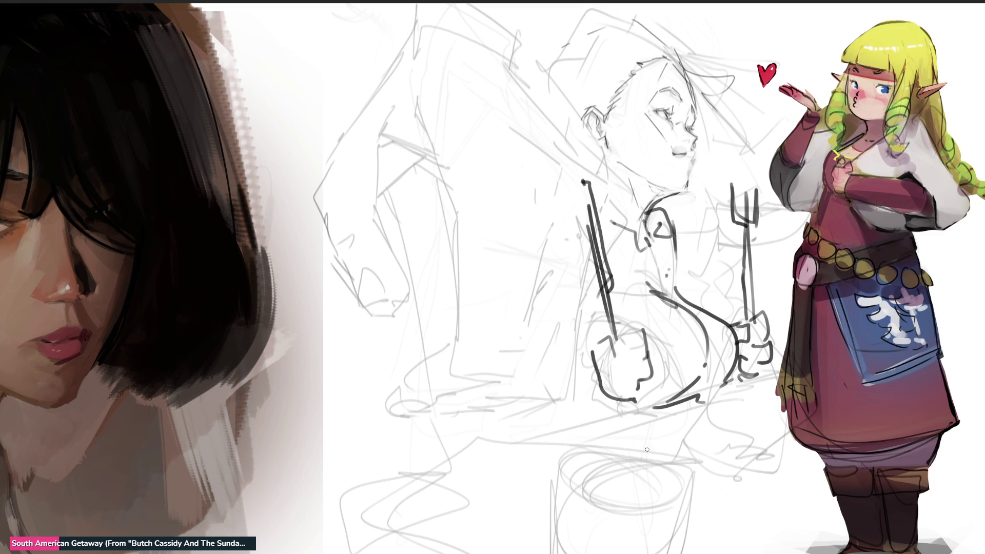
{"action": "left_click_drag", "start_coordinate": [683, 253], "coordinate": [699, 295]}
{"action": "left_click", "coordinate": [667, 275]}
{"action": "mouse_move", "coordinate": [681, 244]}
{"action": "left_mouse_down"}
{"action": "mouse_move", "coordinate": [669, 262]}
{"action": "mouse_move", "coordinate": [674, 282]}
{"action": "mouse_move", "coordinate": [667, 274]}
{"action": "left_mouse_up"}
{"action": "key", "text": "ctrl+z"}
{"action": "key", "text": "ctrl+z"}
{"action": "key", "text": "ctrl+z"}
Add a wing-like shape left of the staff, replacing its upper arc with a hooked diagonal.
{"action": "left_click_drag", "start_coordinate": [573, 182], "coordinate": [571, 266]}
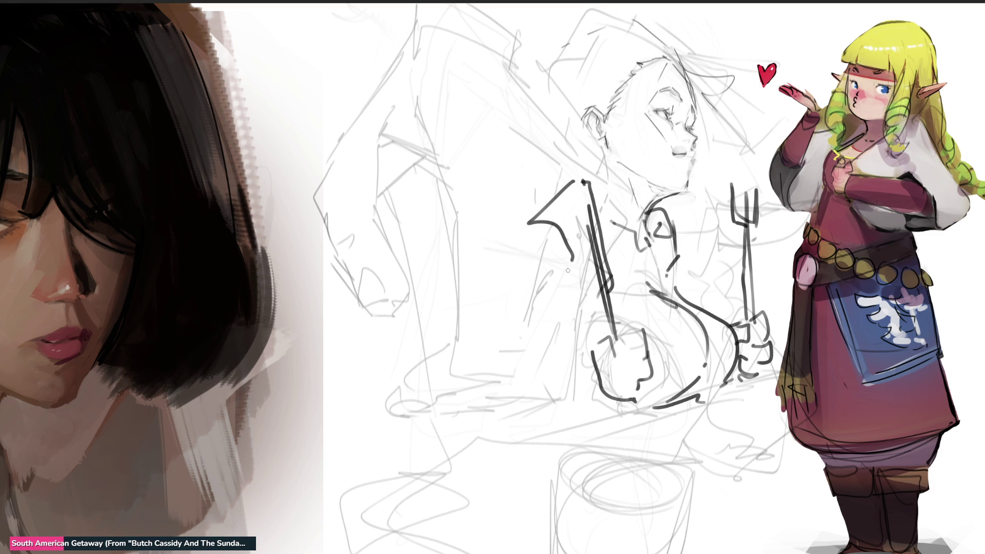
{"action": "mouse_move", "coordinate": [527, 183]}
{"action": "left_mouse_down"}
{"action": "mouse_move", "coordinate": [576, 215]}
{"action": "mouse_move", "coordinate": [595, 198]}
{"action": "mouse_move", "coordinate": [594, 228]}
{"action": "left_mouse_up"}
{"action": "key", "text": "ctrl+z"}
{"action": "left_click_drag", "start_coordinate": [557, 187], "coordinate": [483, 250]}
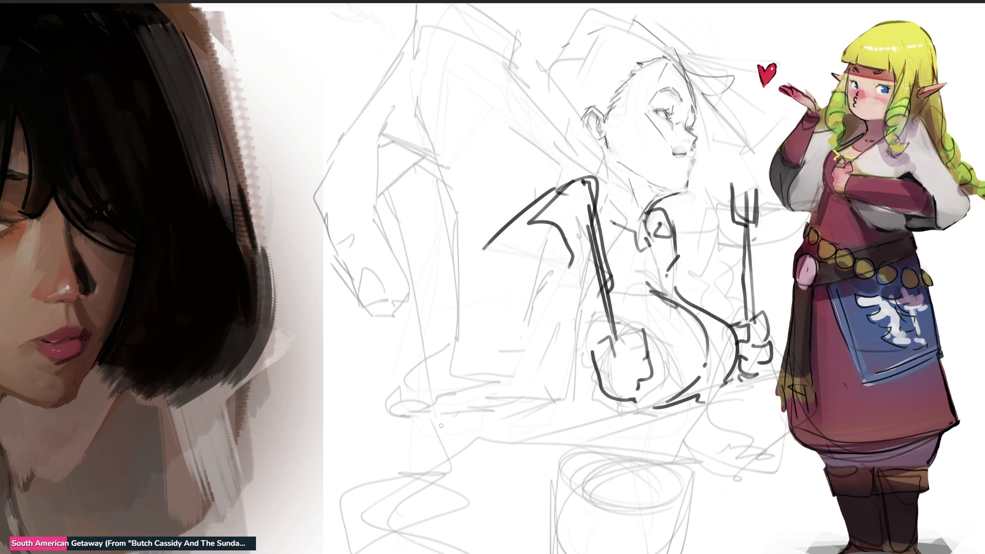